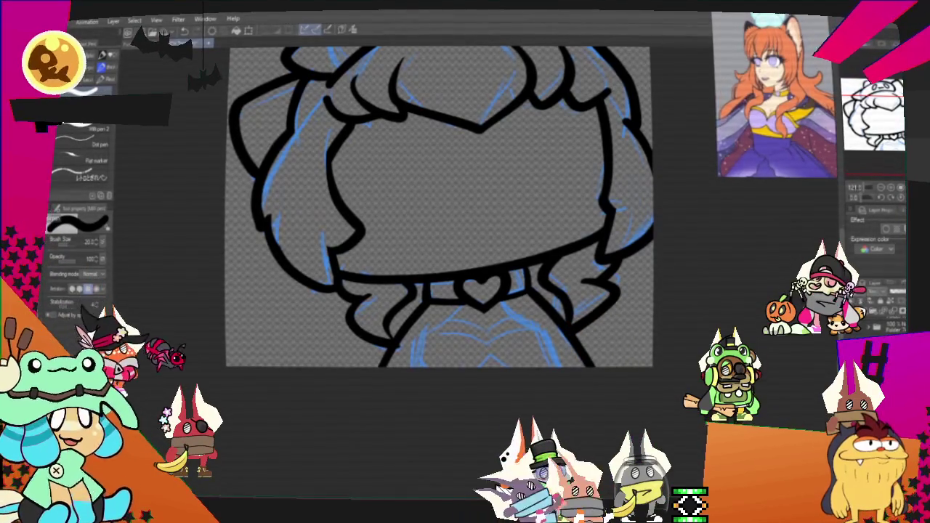
# - Draw black clothing lines on the right side and a thick curve along the chest bottom
pyautogui.moveTo(268, 84); pyautogui.dragTo(198, 132)
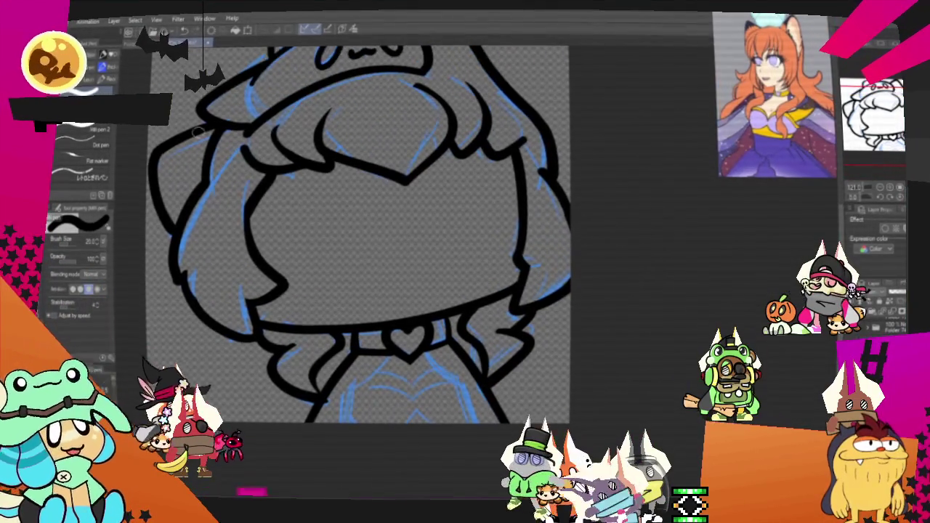
pyautogui.moveTo(339, 393)
pyautogui.mouseDown()
pyautogui.moveTo(409, 291)
pyautogui.moveTo(458, 259)
pyautogui.mouseUp()
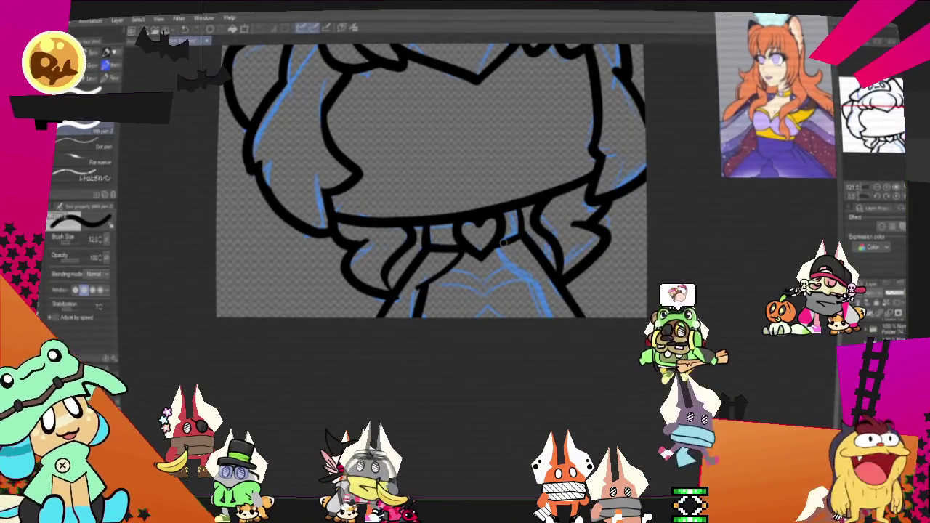
pyautogui.moveTo(501, 250); pyautogui.dragTo(544, 291)
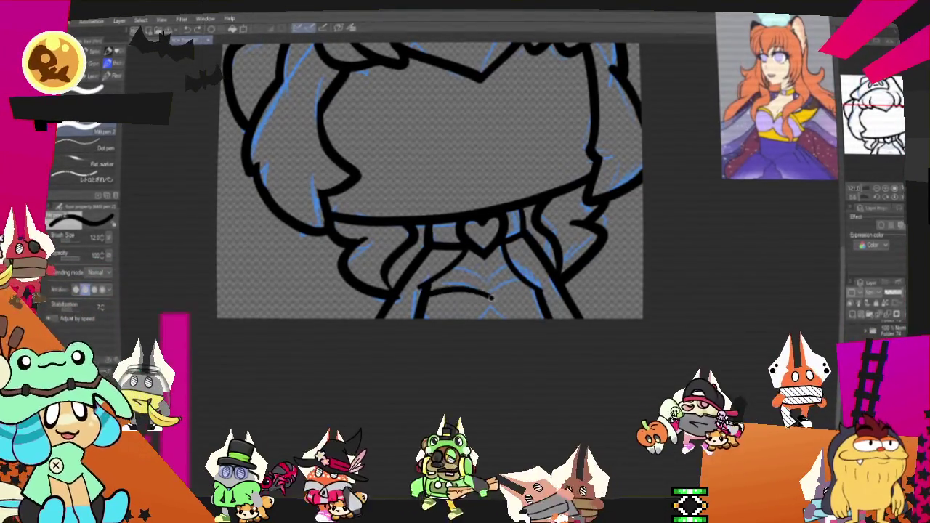
pyautogui.moveTo(420, 294); pyautogui.dragTo(487, 297)
pyautogui.moveTo(421, 290); pyautogui.dragTo(541, 294)
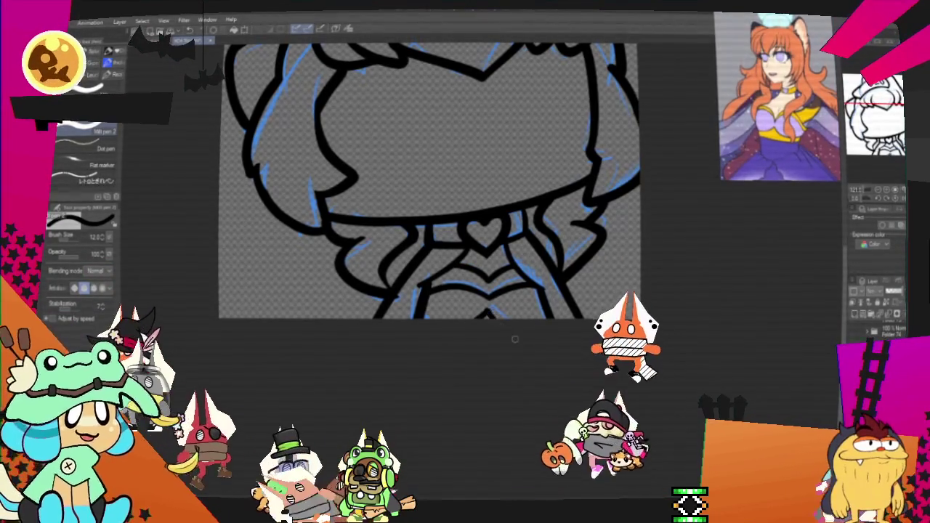
pyautogui.scroll(-3, 429, 182)
pyautogui.scroll(-3, 421, 239)
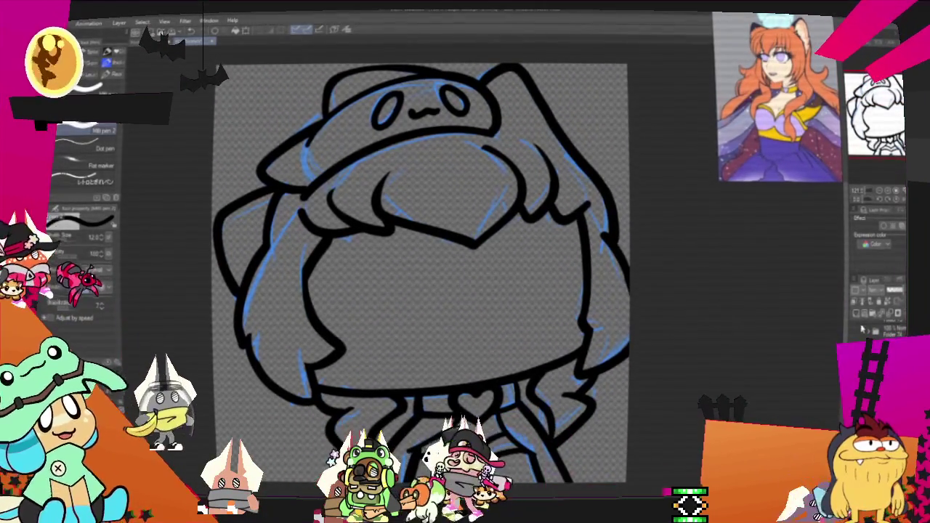
# - Hide the blue sketch layer, then sketch a blue cap brim with two small eyes
pyautogui.click(863, 329)
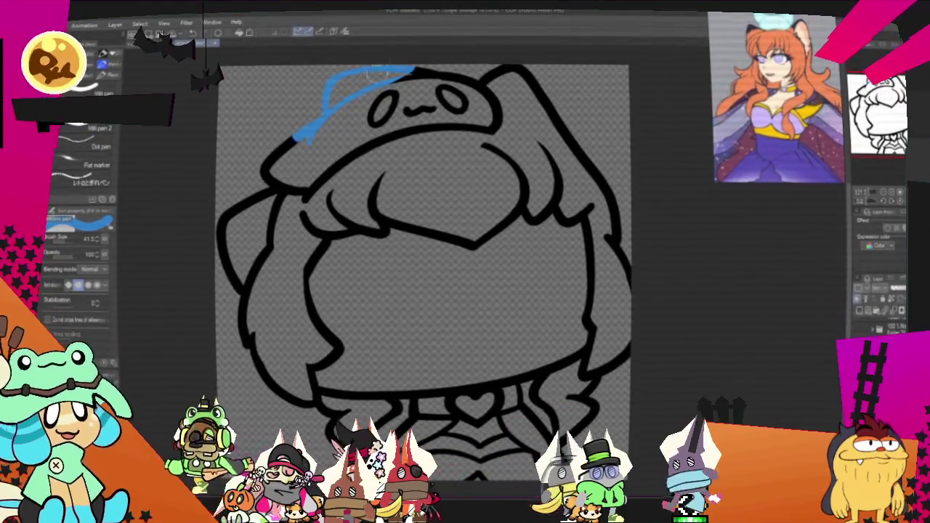
pyautogui.moveTo(274, 154); pyautogui.dragTo(298, 188)
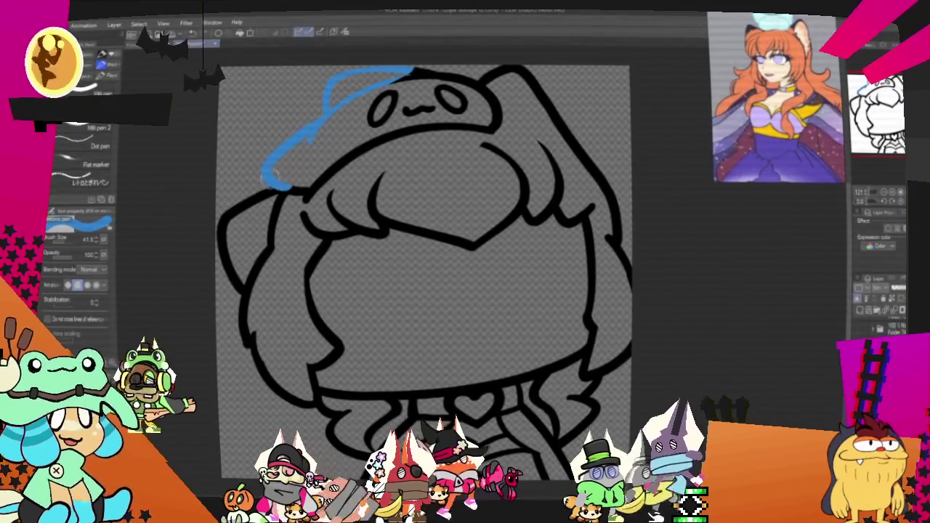
pyautogui.moveTo(385, 96); pyautogui.dragTo(372, 122)
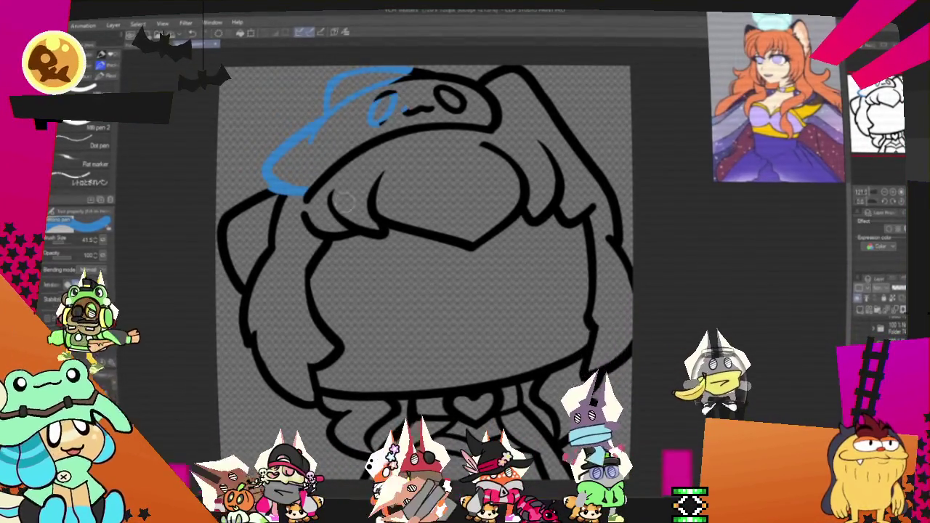
pyautogui.moveTo(447, 88)
pyautogui.mouseDown()
pyautogui.moveTo(436, 109)
pyautogui.moveTo(500, 120)
pyautogui.mouseUp()
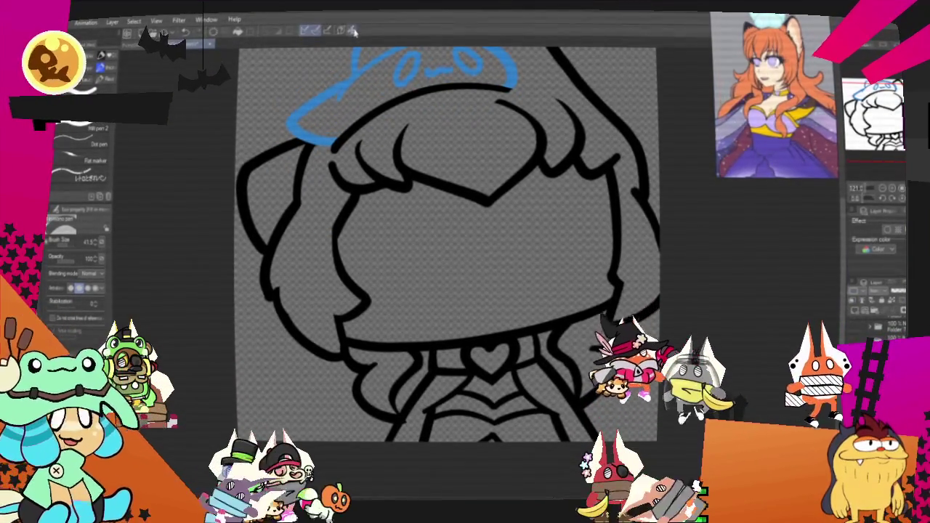
pyautogui.scroll(-1, 631, 160)
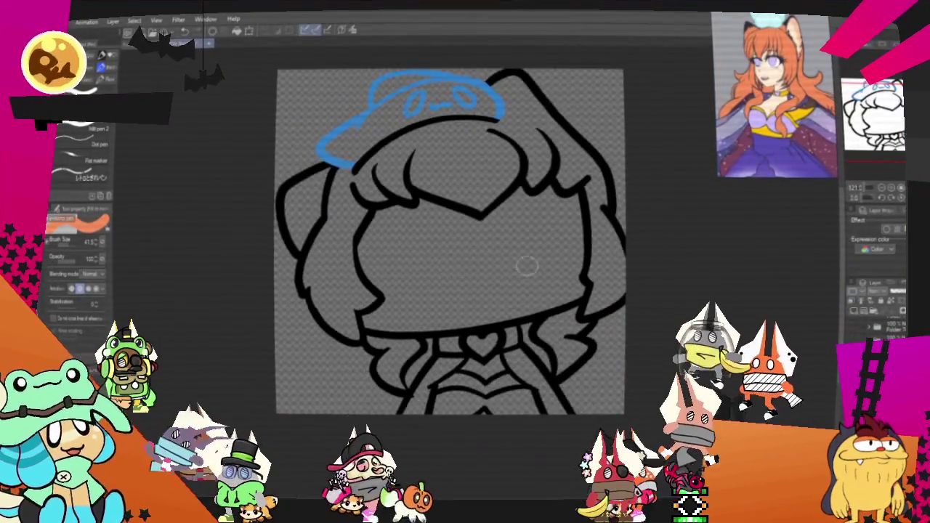
# - Fill the hair with flat orange using the Fill tool
pyautogui.scroll(2, 525, 261)
pyautogui.press('g')
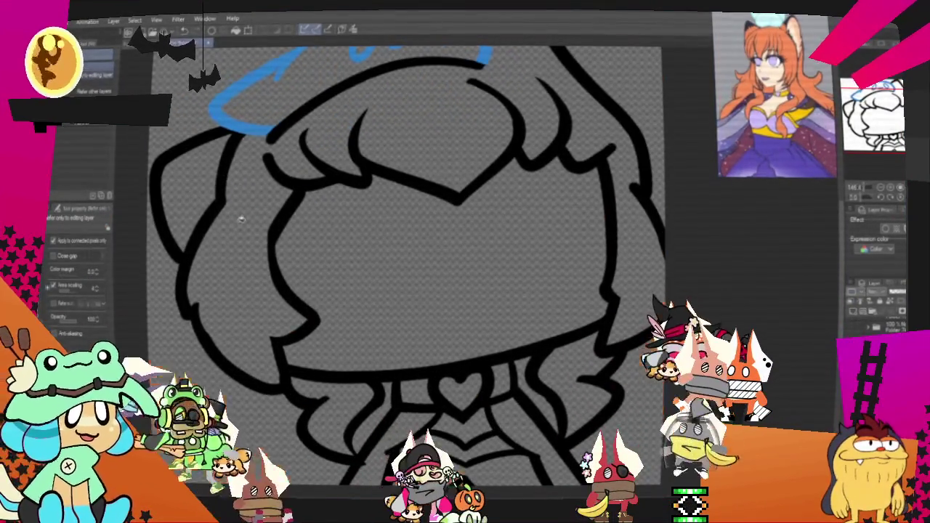
pyautogui.scroll(-1, 261, 218)
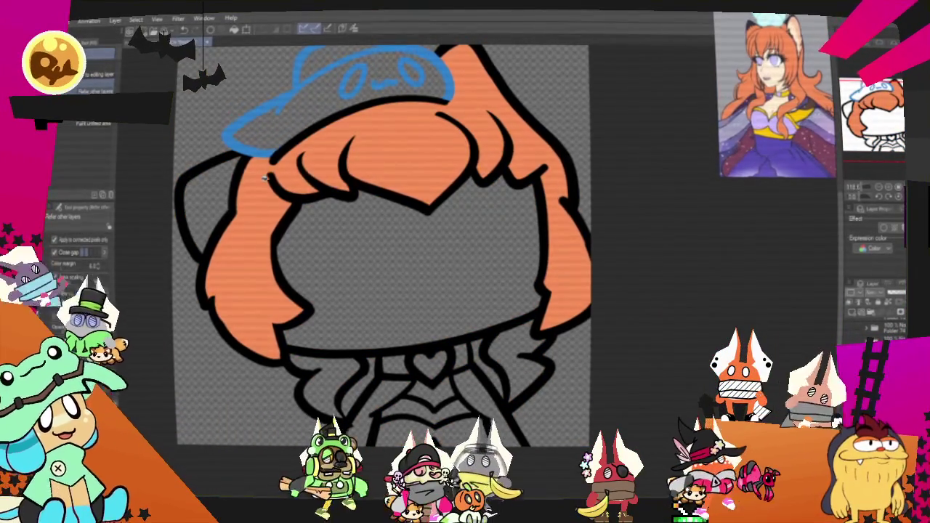
pyautogui.click(211, 204)
# - Auto-select the left hair strand and the rest of the orange hair
pyautogui.press('w')
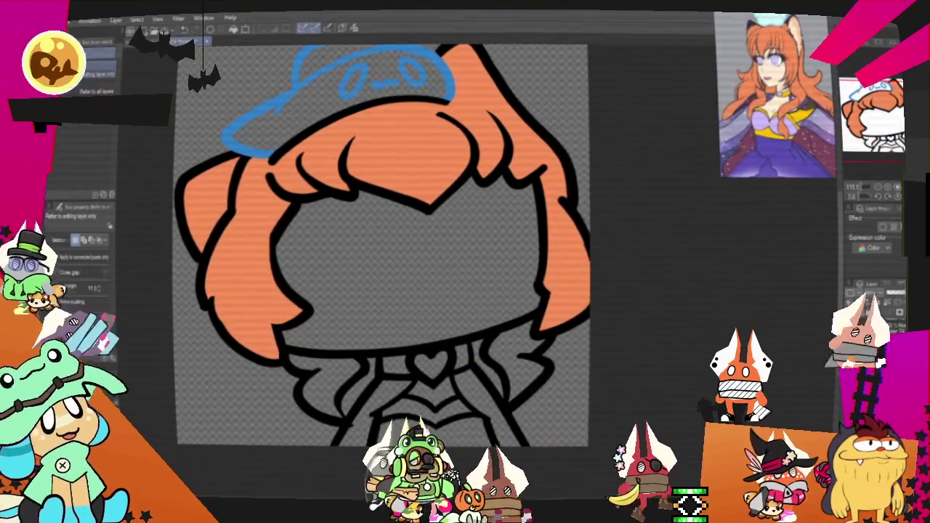
pyautogui.click(207, 207)
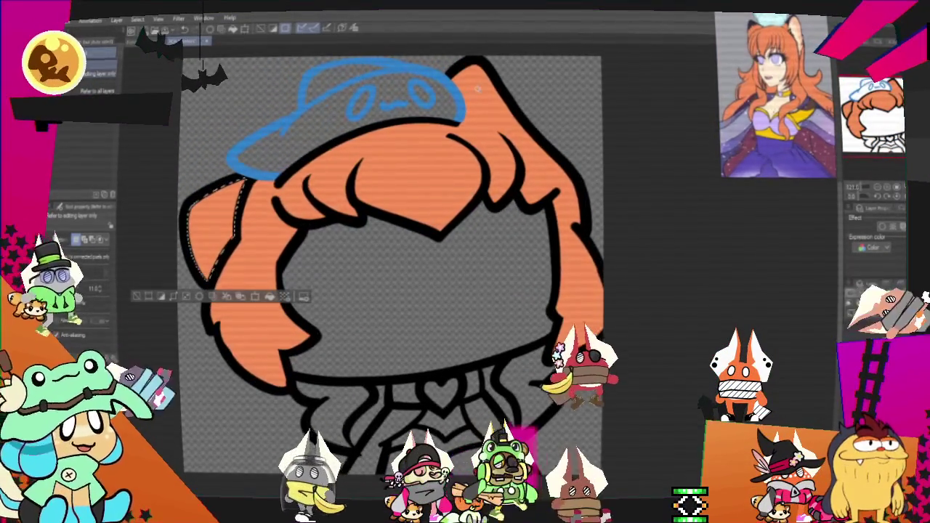
pyautogui.keyDown('shift'); pyautogui.click(378, 156); pyautogui.keyUp('shift')
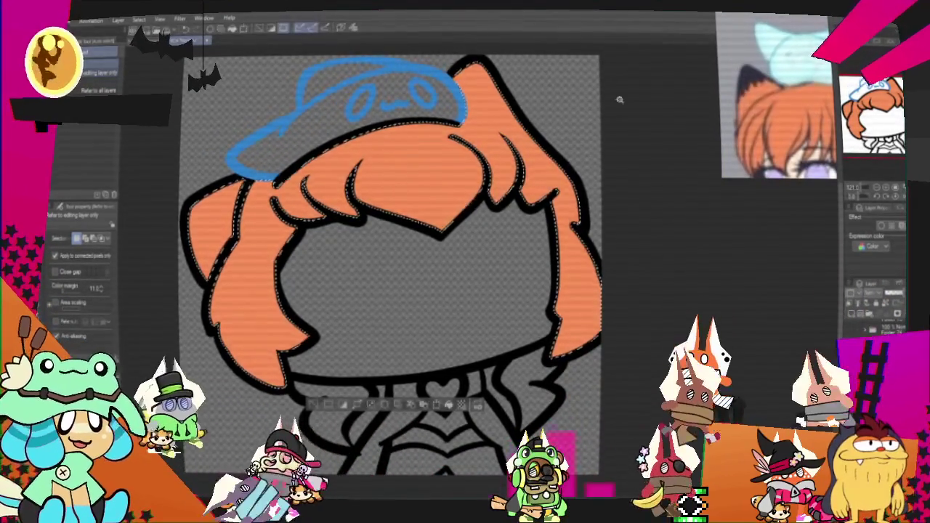
# - Paint dark navy patches on the left hair and near the upper-right ear
pyautogui.moveTo(179, 191); pyautogui.dragTo(279, 180)
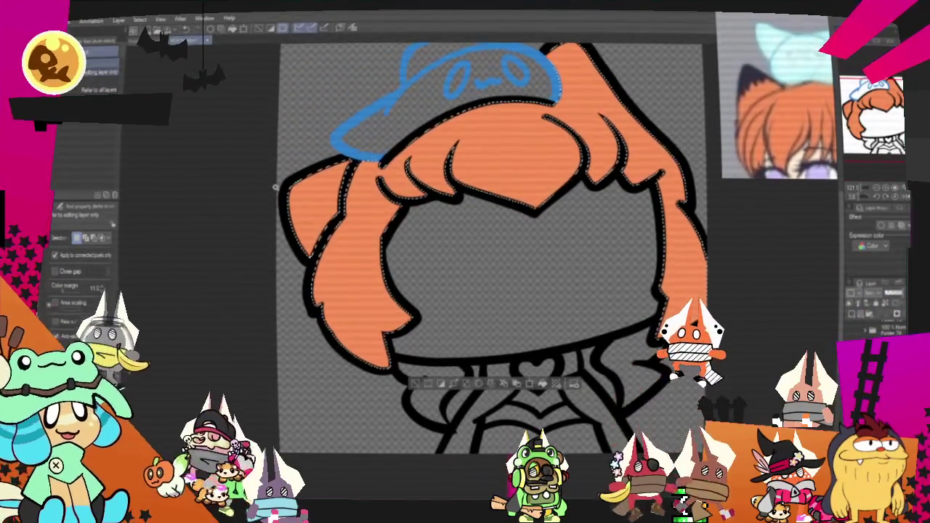
pyautogui.press('p')
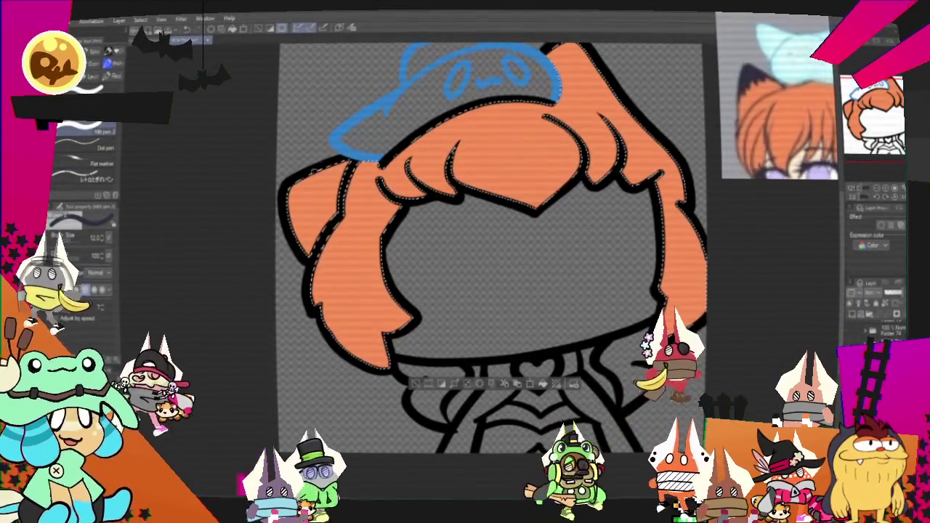
pyautogui.moveTo(323, 178); pyautogui.dragTo(302, 207)
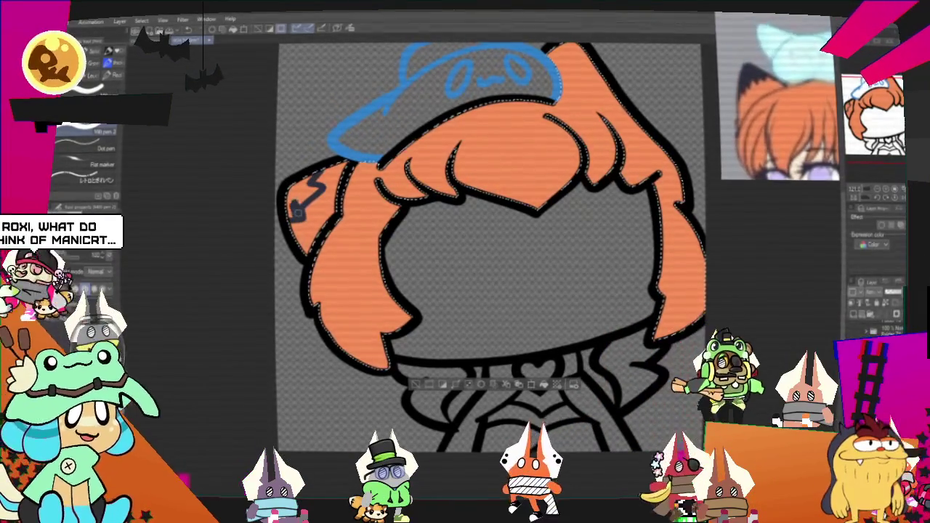
pyautogui.moveTo(320, 183); pyautogui.dragTo(294, 211)
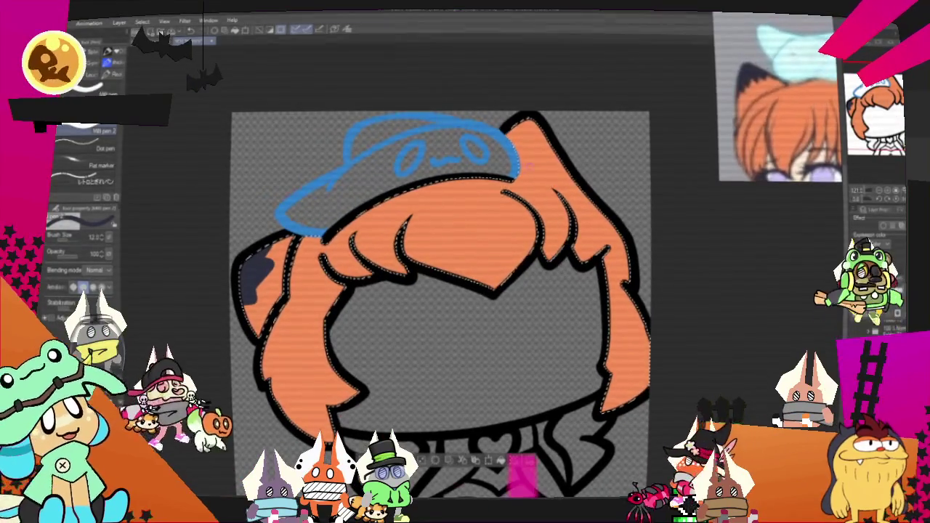
pyautogui.moveTo(520, 147); pyautogui.dragTo(556, 151)
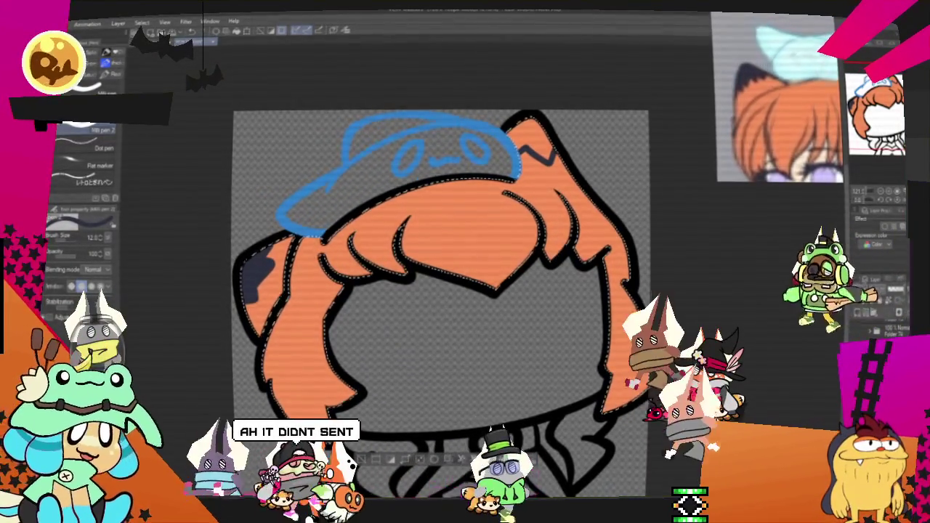
pyautogui.moveTo(541, 154)
pyautogui.mouseDown()
pyautogui.moveTo(532, 109)
pyautogui.moveTo(545, 149)
pyautogui.mouseUp()
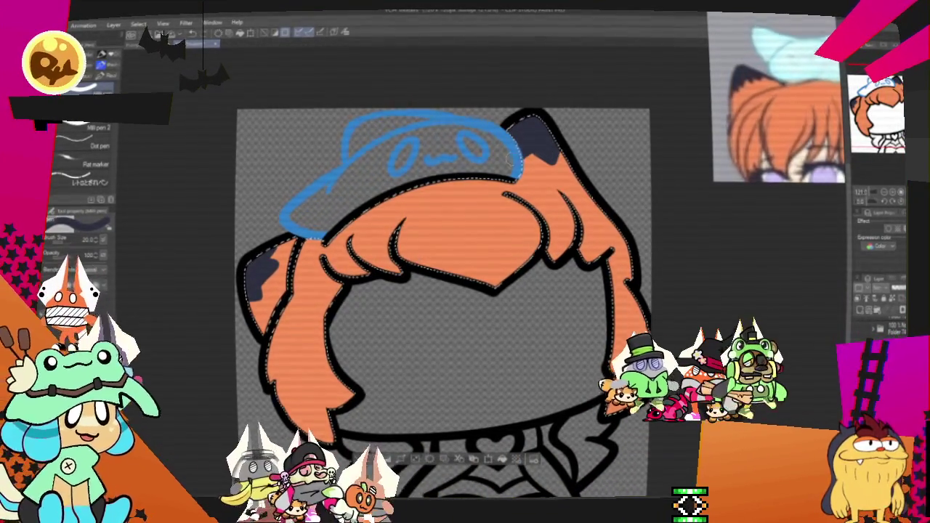
pyautogui.press('p')
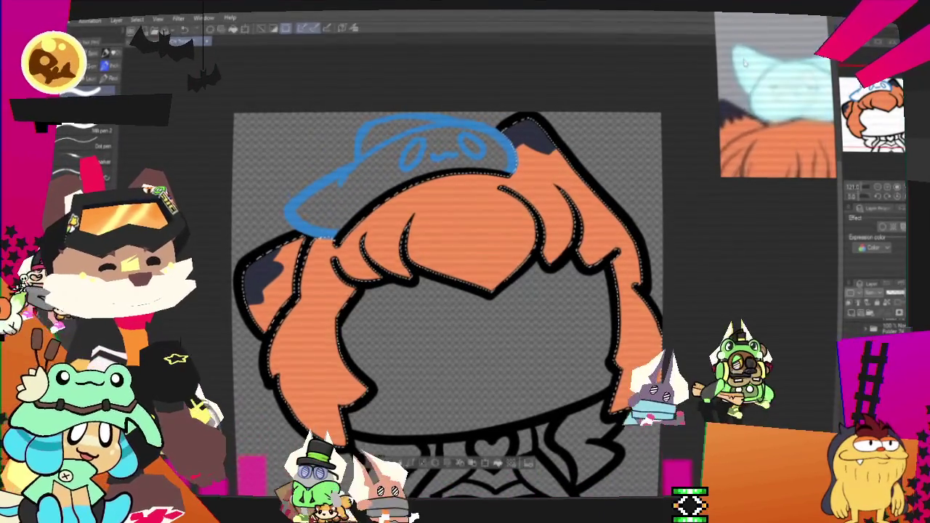
# - Zoom in on the cap, fill it pale light blue, and zoom back out
pyautogui.scroll(2, 369, 290)
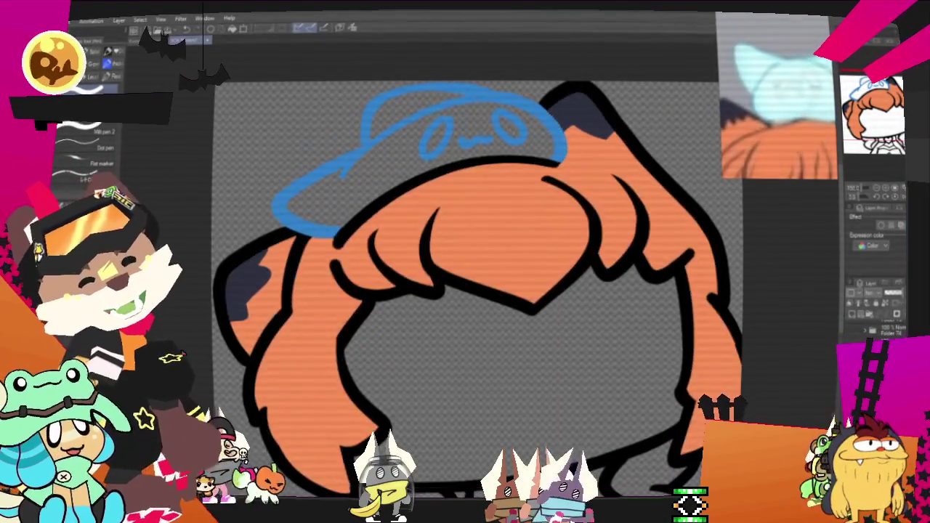
pyautogui.scroll(2, 376, 340)
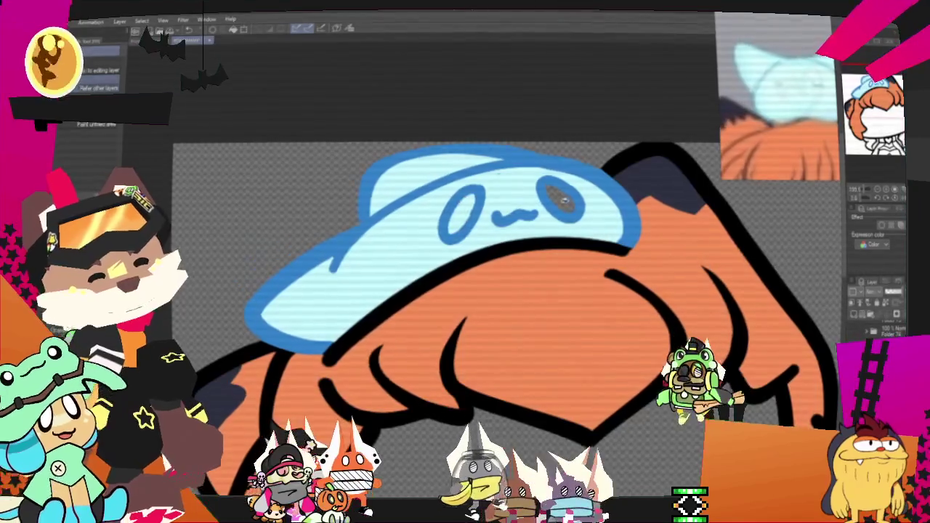
pyautogui.scroll(-3, 485, 205)
pyautogui.scroll(-2, 480, 214)
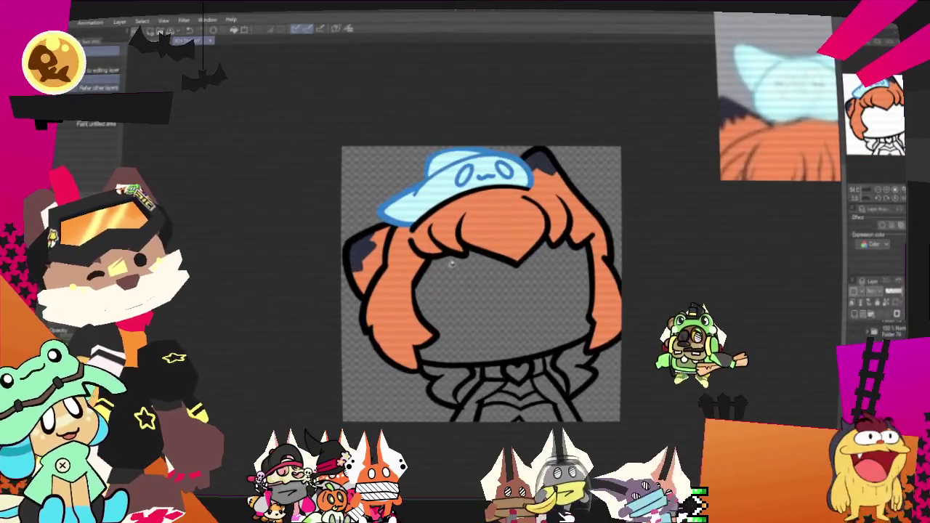
pyautogui.scroll(3, 477, 218)
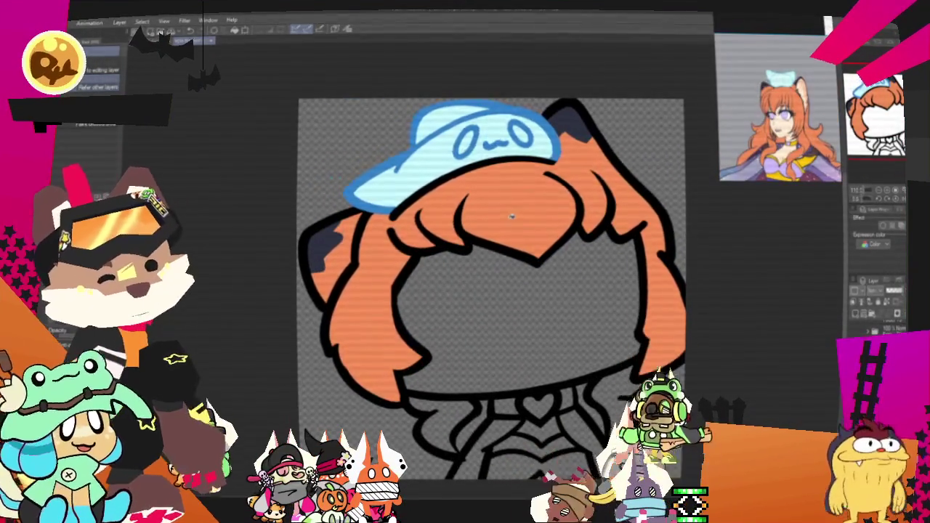
pyautogui.scroll(1, 599, 360)
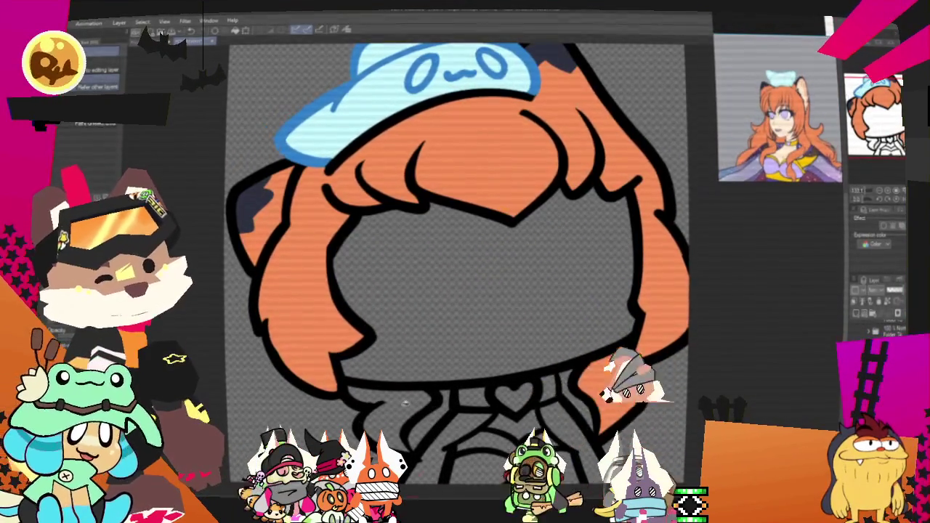
pyautogui.scroll(-2, 415, 340)
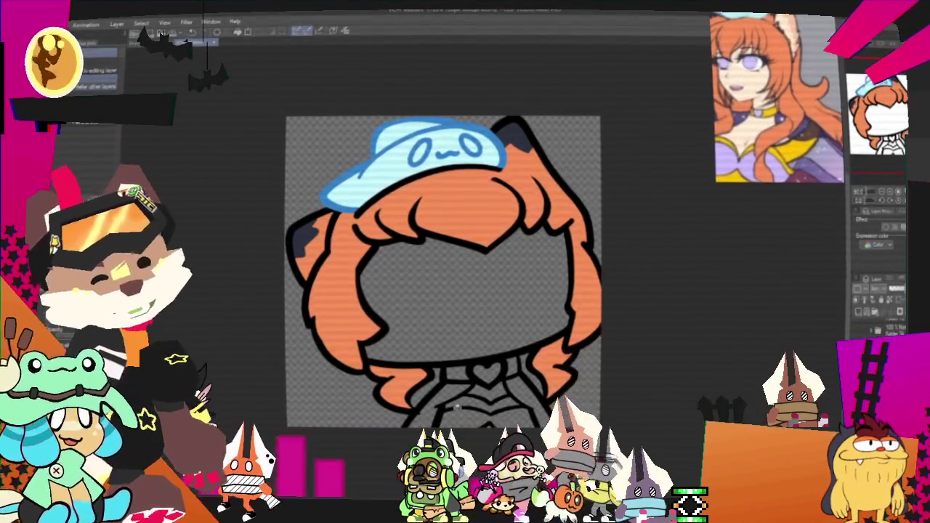
pyautogui.scroll(1, 456, 407)
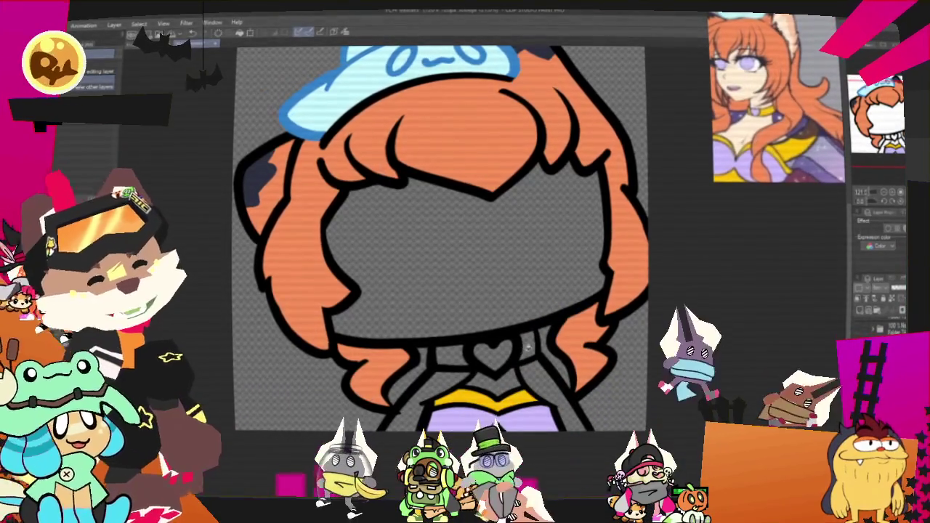
# - Fill the collar band yellow, both bodice sides purple, and the face a pale skin tone
pyautogui.click(501, 348)
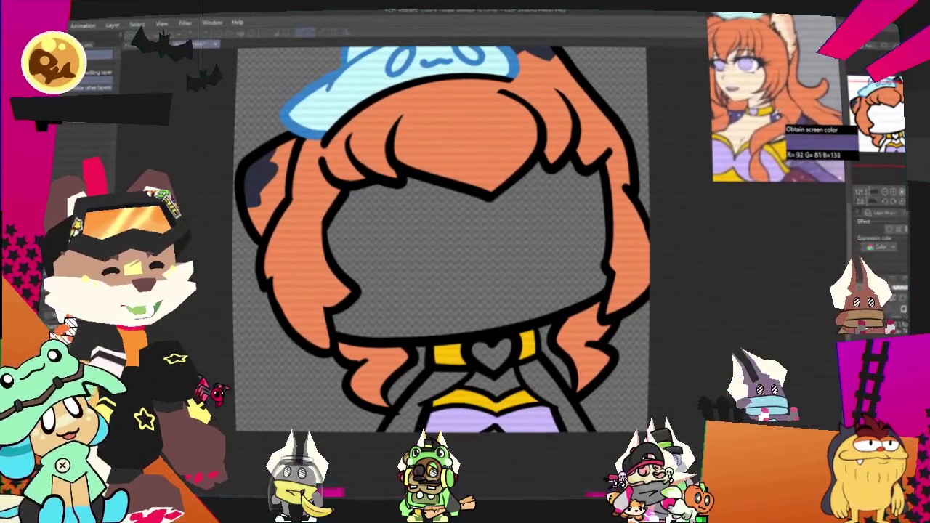
pyautogui.hotkey('ctrl', '+')
pyautogui.click(555, 378)
pyautogui.click(378, 385)
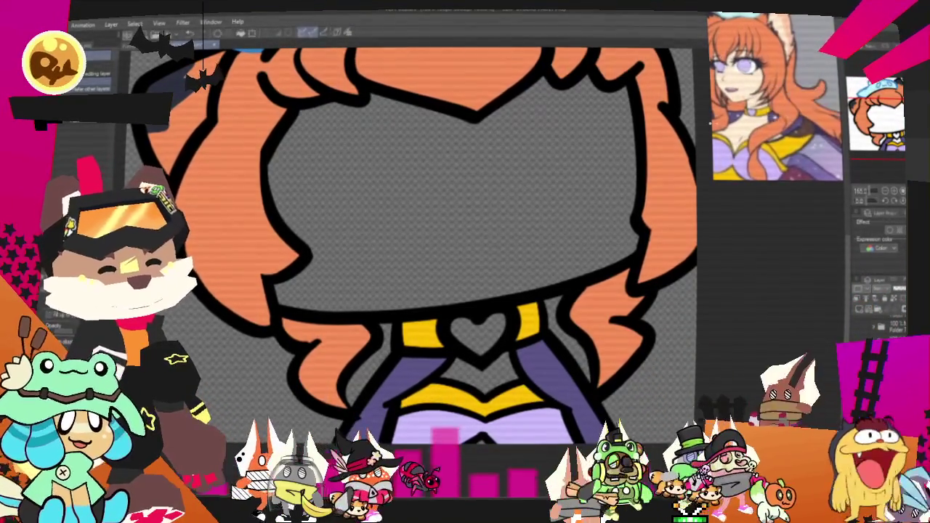
pyautogui.click(567, 218)
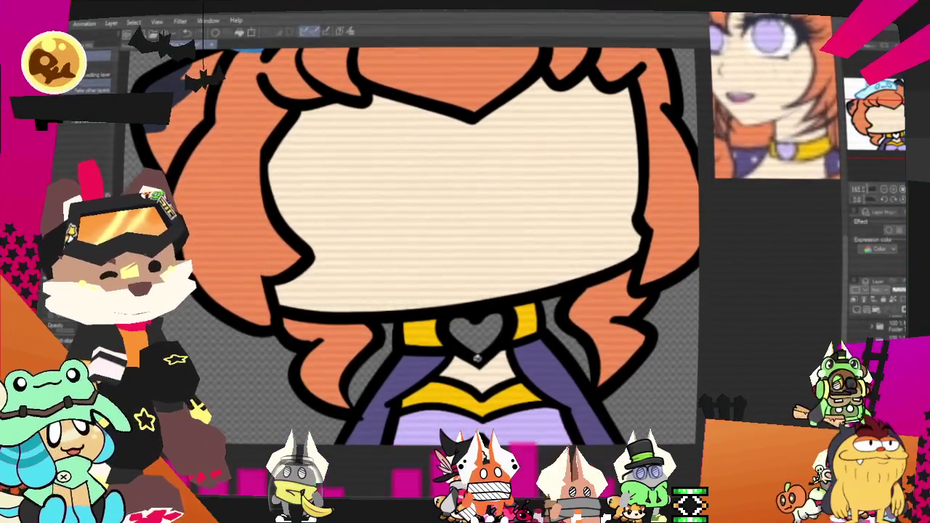
# - Zoom out and fill the heart in the collar with lavender
pyautogui.scroll(-3, 428, 327)
pyautogui.scroll(-2, 427, 327)
pyautogui.scroll(-1, 425, 327)
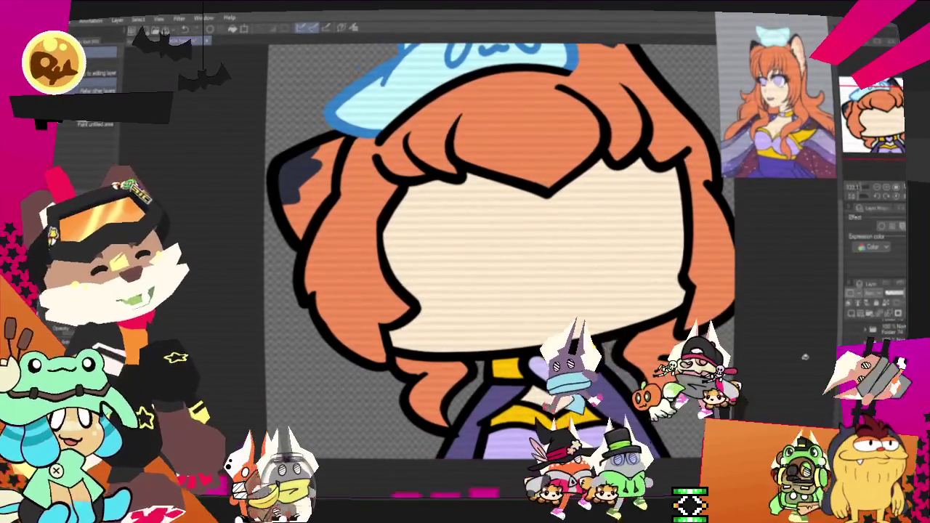
pyautogui.press('p')
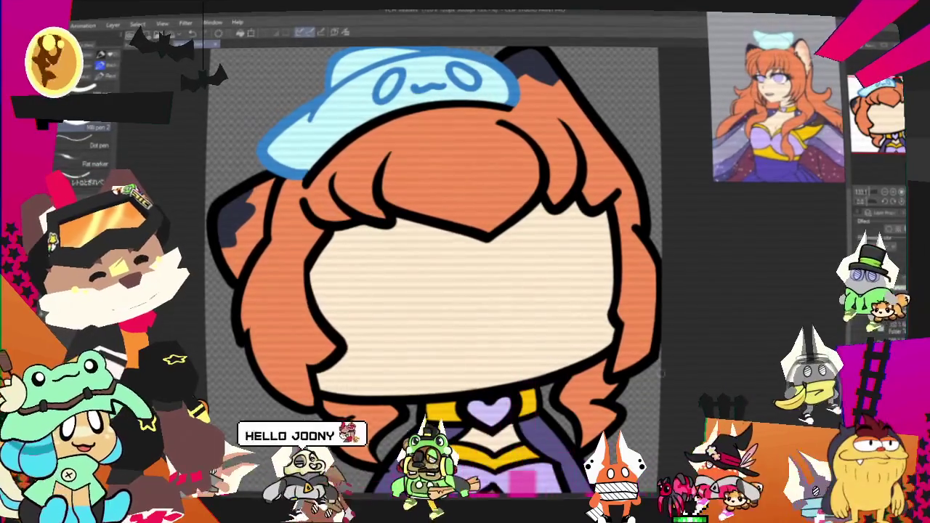
# - Dot the purple cape with small pale lavender cross-shaped sparkles
pyautogui.scroll(3, 443, 290)
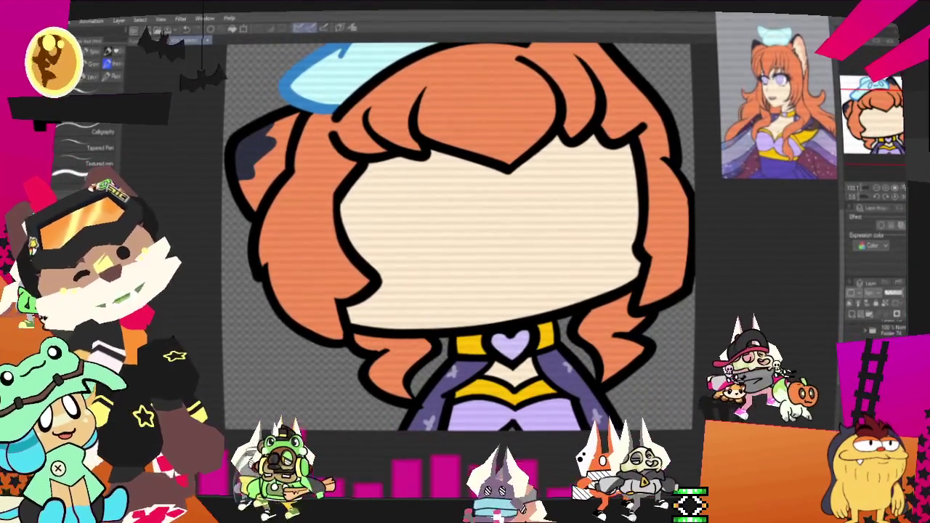
pyautogui.press('g')
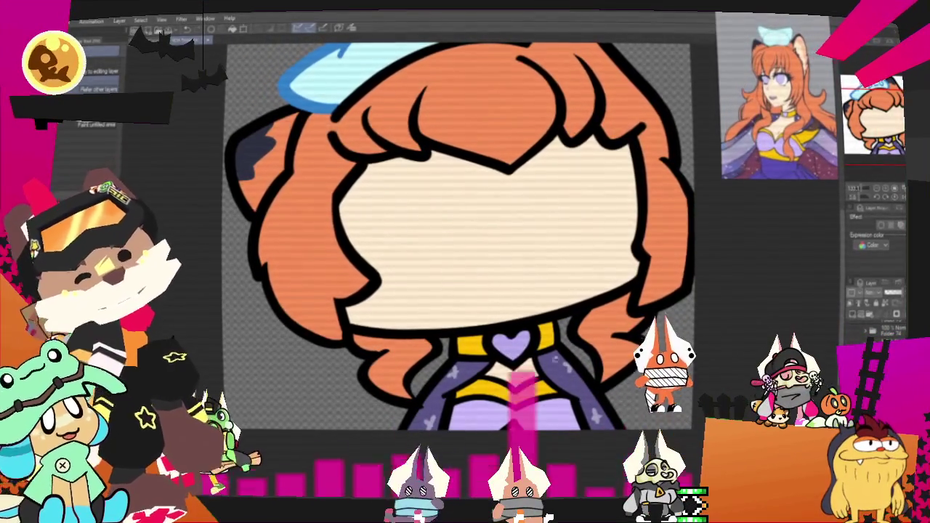
# - Draw extra curled locks at the bottom of the hair and fill them orange
pyautogui.scroll(-5, 515, 284)
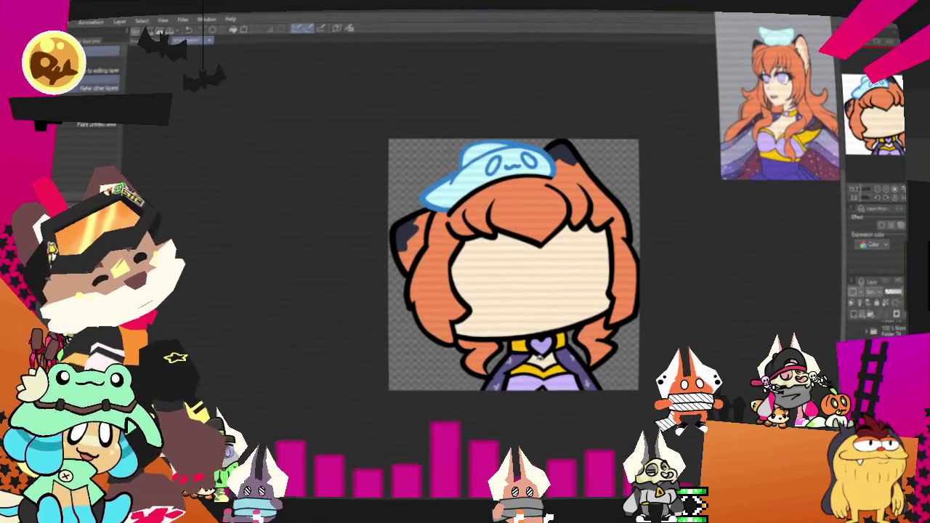
pyautogui.press('p')
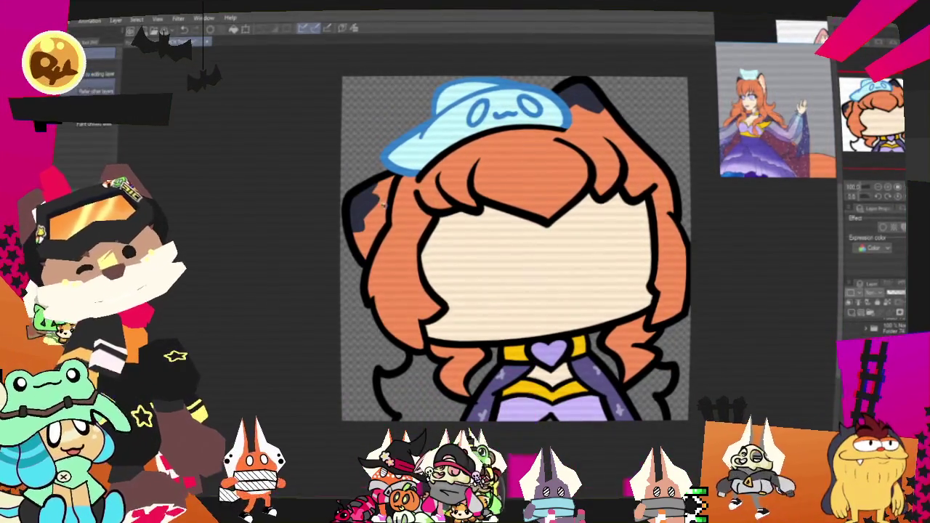
pyautogui.press('g')
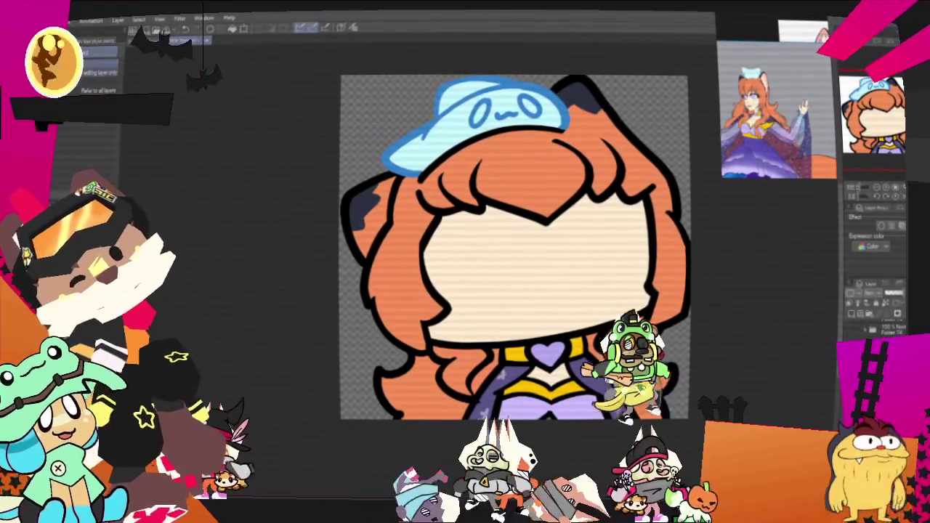
# - Auto-select the lower hair area sampling all layers, then switch to the soft airbrush
pyautogui.press('w')
pyautogui.click(491, 370)
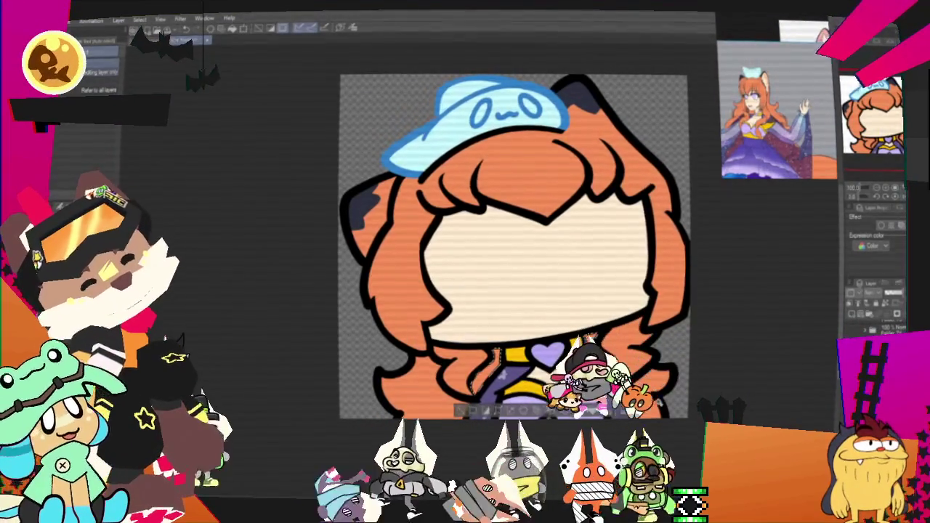
pyautogui.click(357, 409)
pyautogui.press('b')
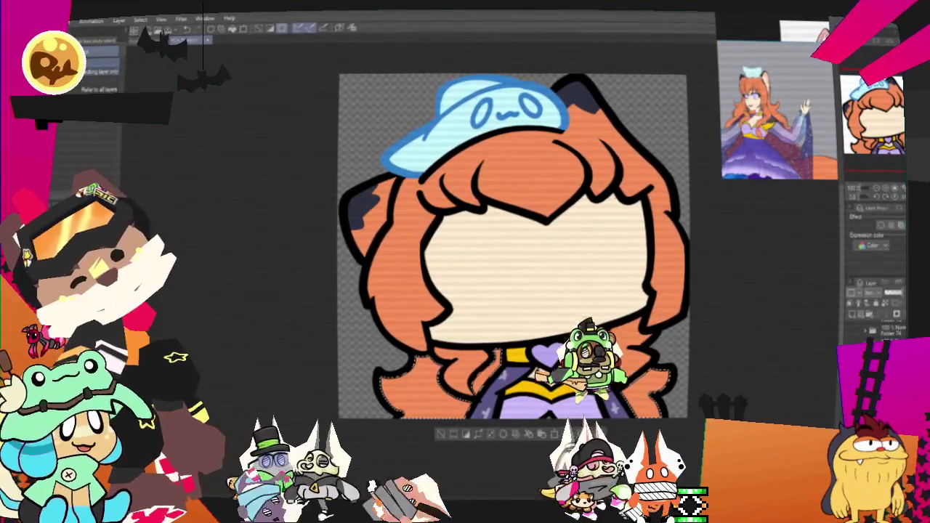
pyautogui.press('b')
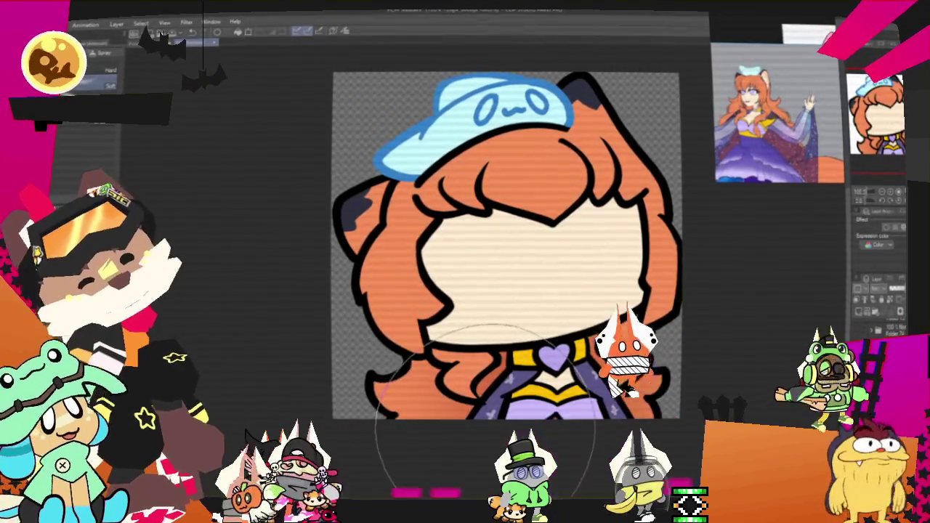
# - Bring up the single-layer export format list showing PNG
pyautogui.scroll(-2, 408, 307)
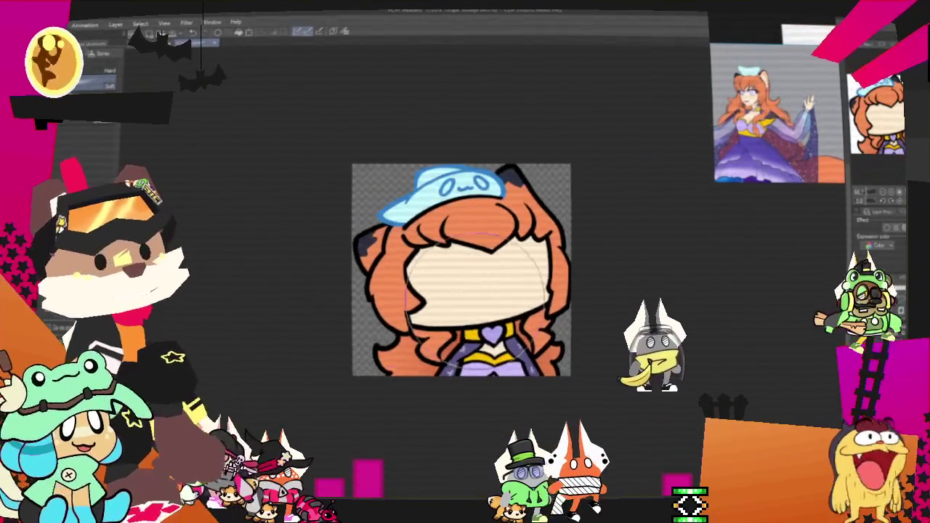
pyautogui.scroll(2, 469, 273)
pyautogui.scroll(1, 469, 261)
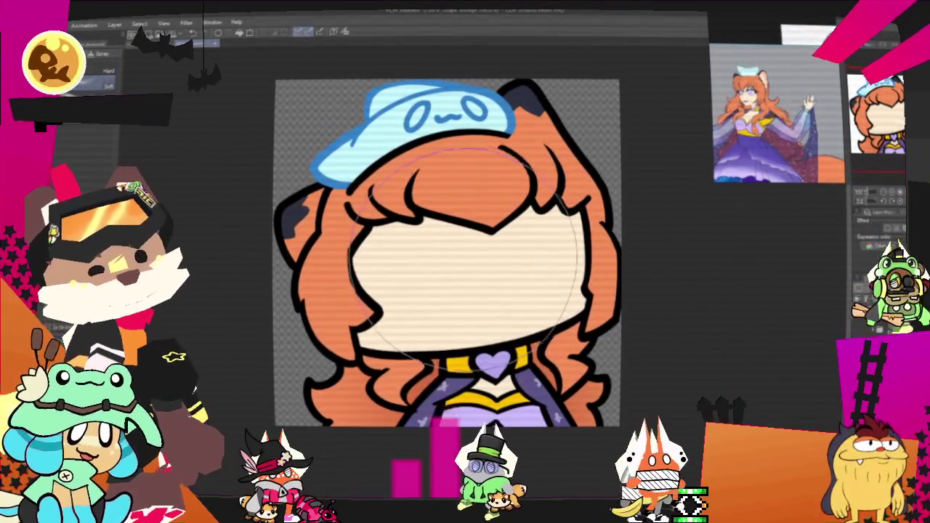
pyautogui.scroll(-1, 465, 253)
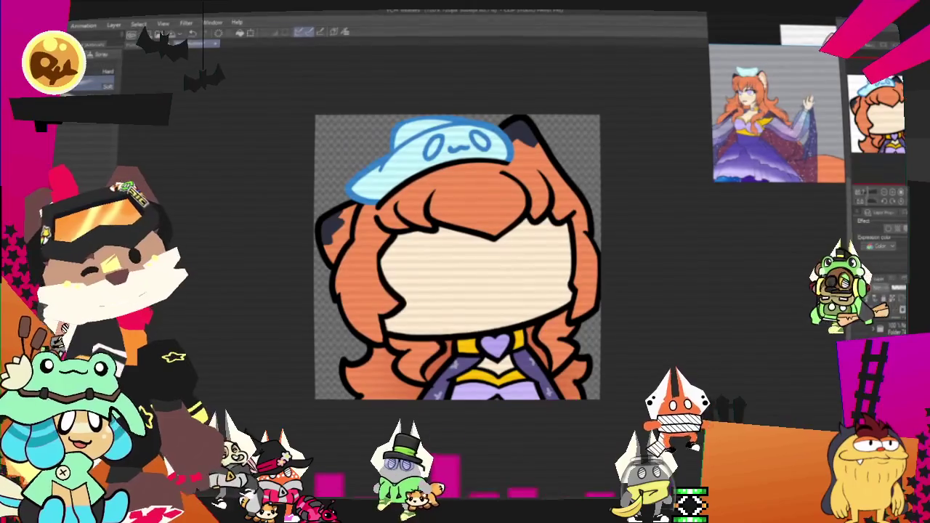
pyautogui.click(42, 23)
pyautogui.moveTo(109, 138)
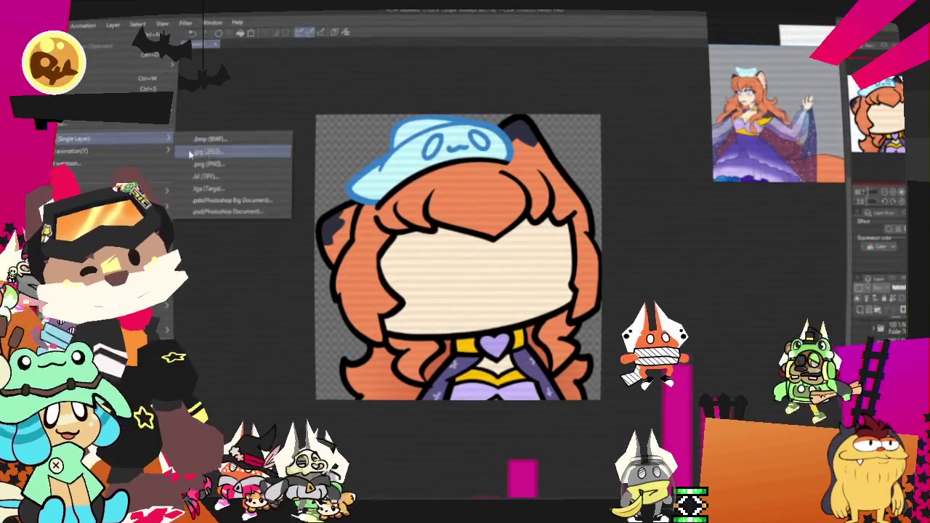
# - Pick .png as the export format and save it into the YCH Treaters folder
pyautogui.click(207, 152)
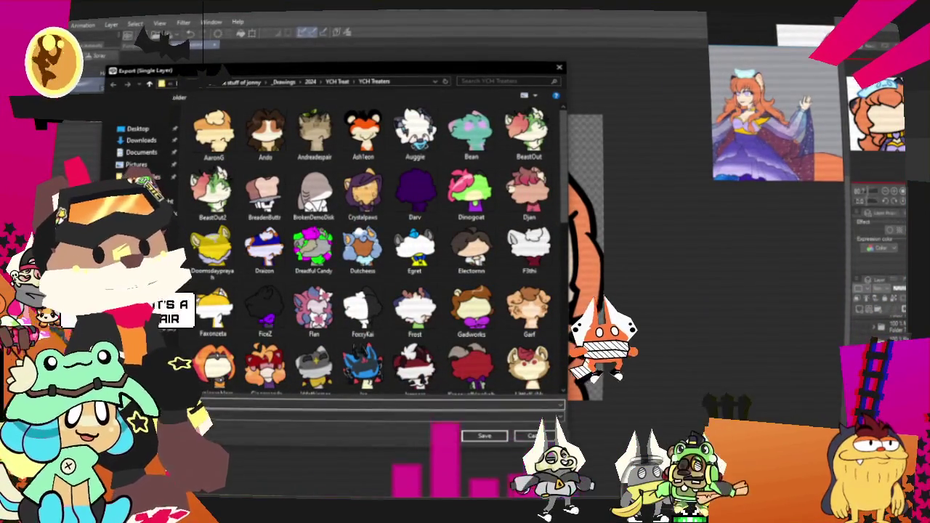
pyautogui.press('Return')
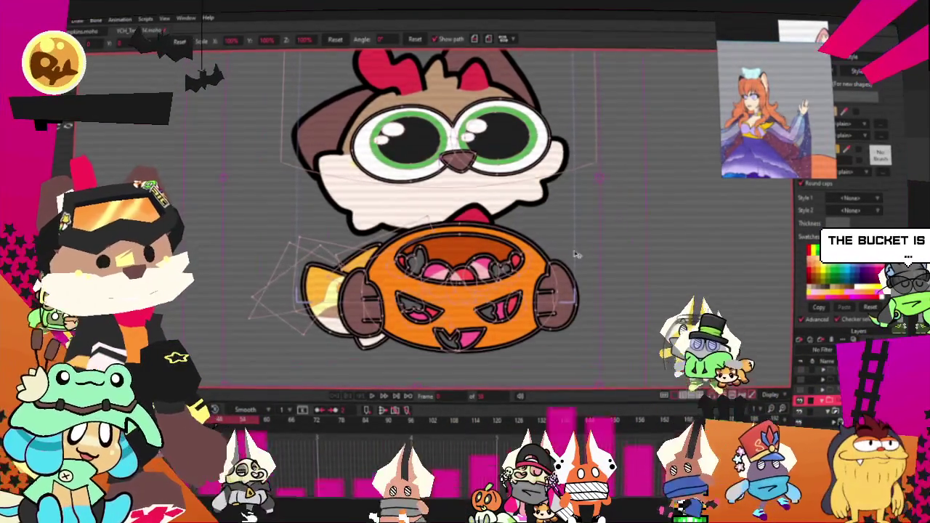
pyautogui.press('space')
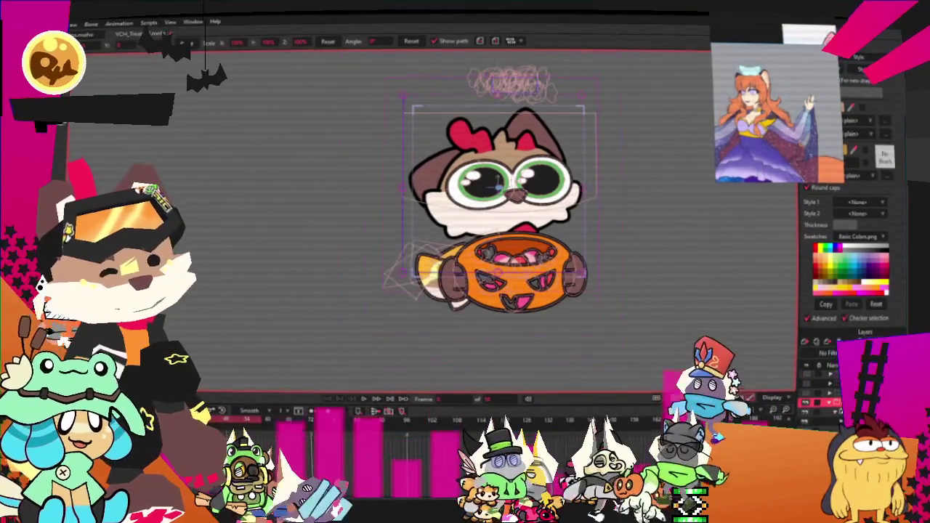
# - Start replacing the image layer's source image and browse to the YCH Treaters drawings folder
pyautogui.doubleClick(619, 281)
pyautogui.click(377, 130)
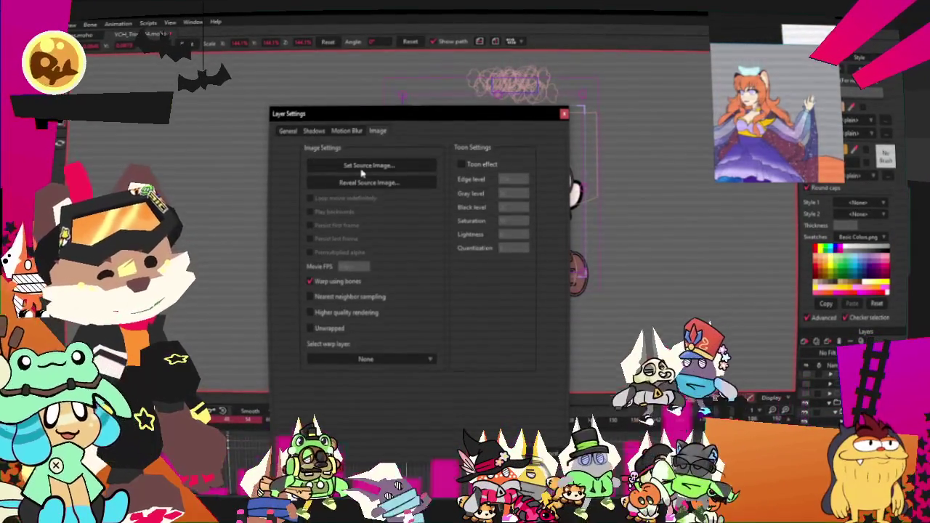
pyautogui.click(361, 167)
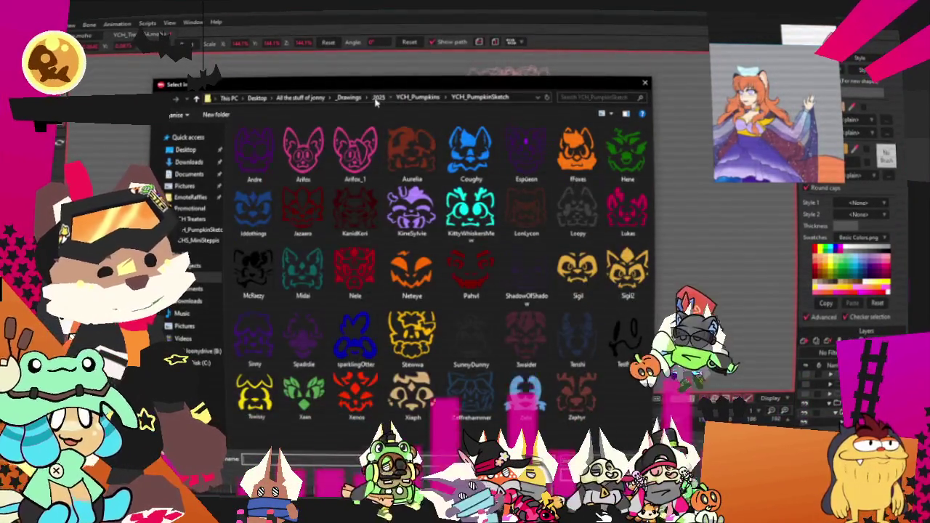
pyautogui.click(378, 97)
pyautogui.click(349, 97)
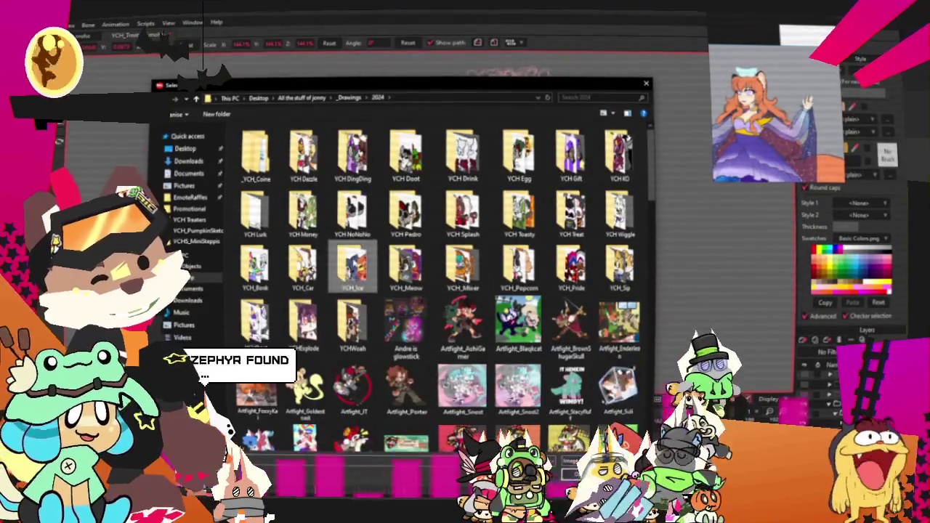
pyautogui.doubleClick(405, 269)
pyautogui.click(387, 98)
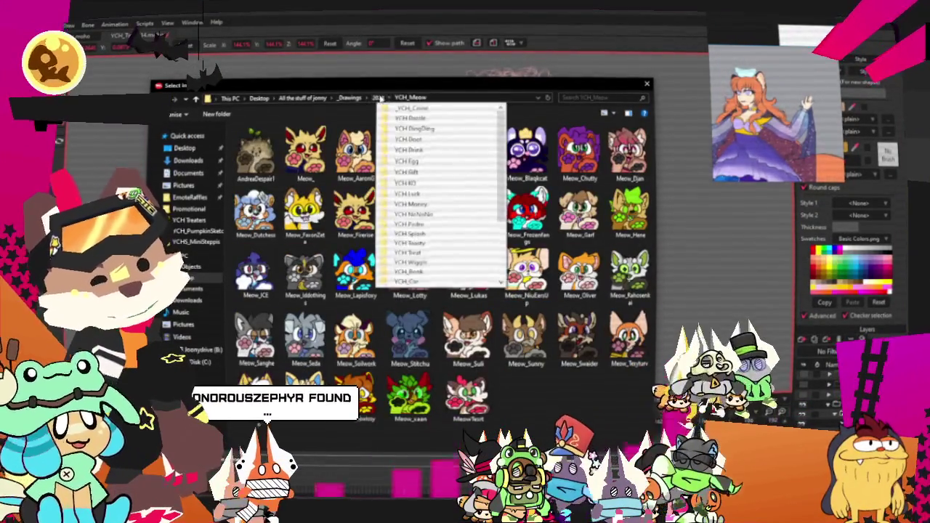
pyautogui.click(377, 97)
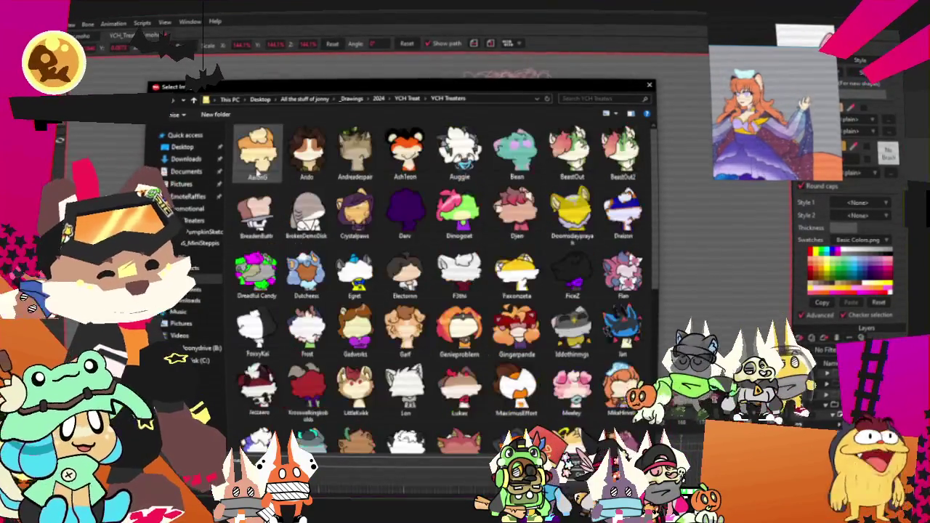
# - Choose the new orange-haired girl PNG as the source image and apply it
pyautogui.scroll(-3, 443, 283)
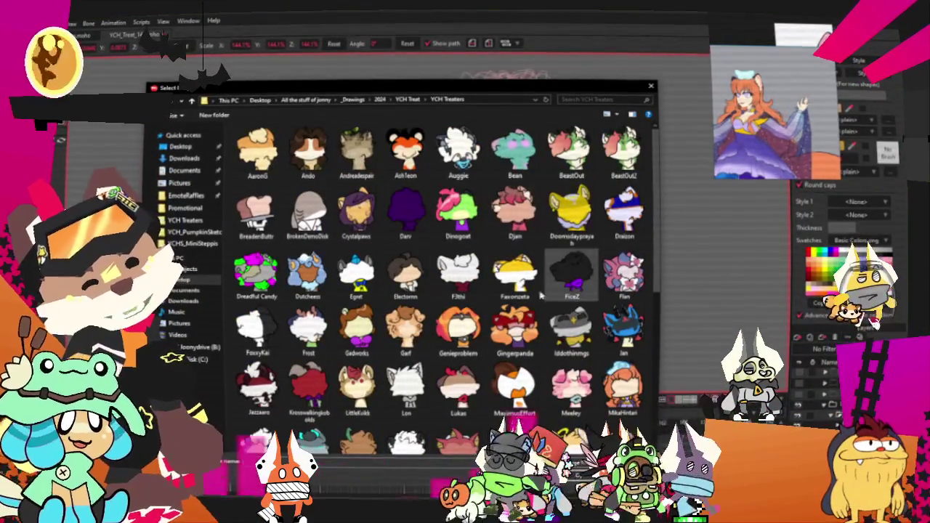
pyautogui.scroll(-3, 540, 294)
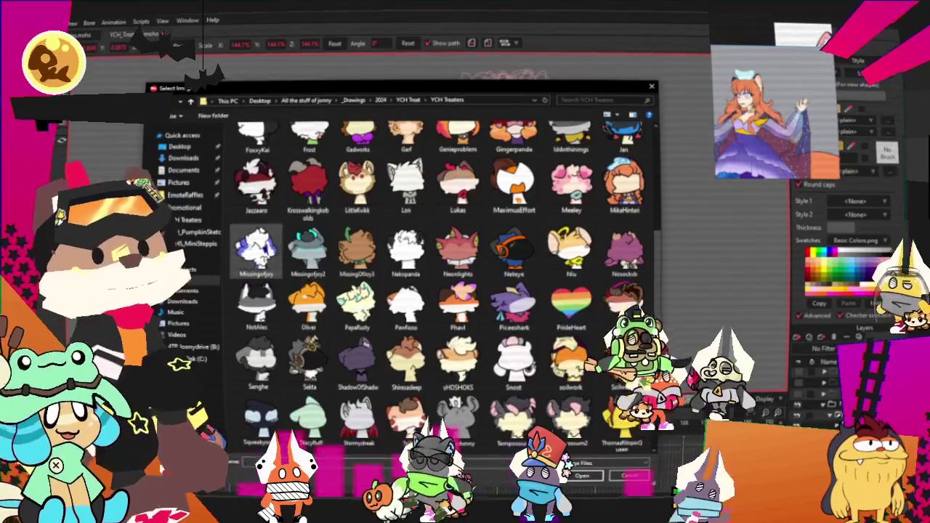
pyautogui.scroll(-2, 479, 377)
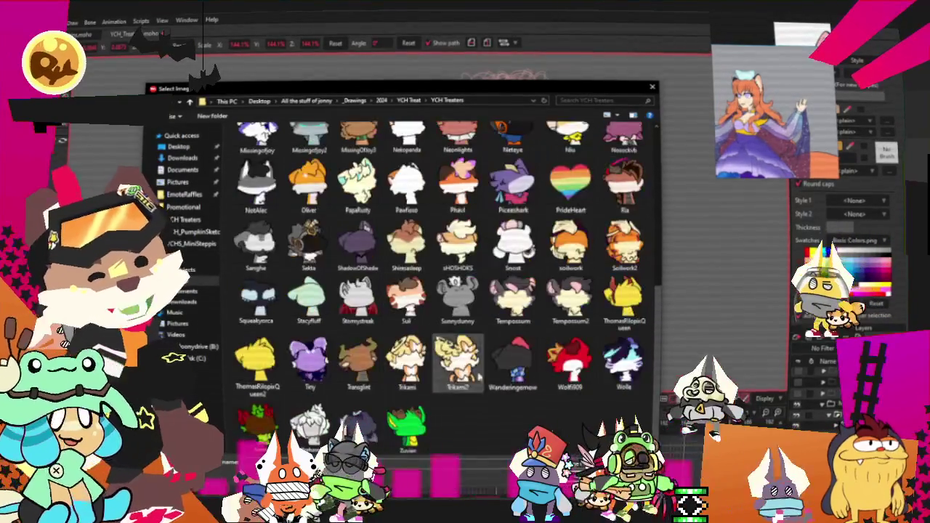
pyautogui.scroll(3, 479, 376)
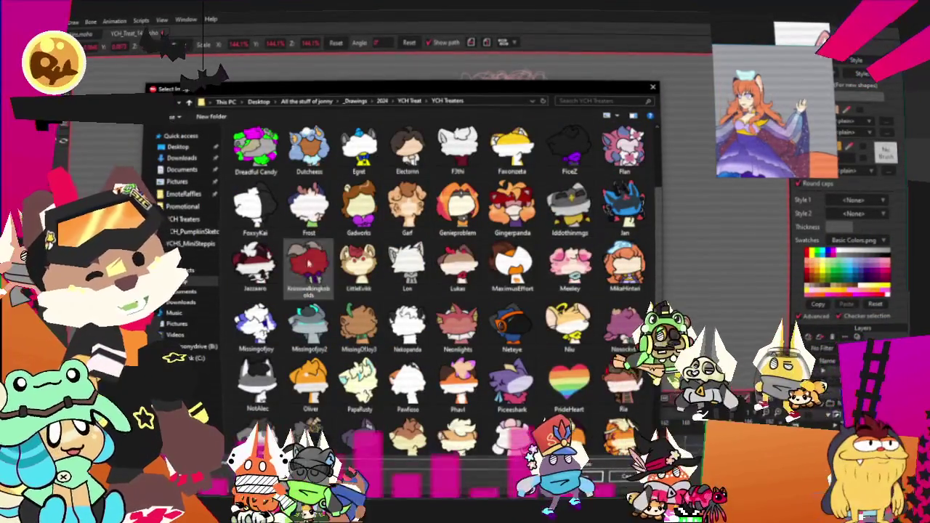
pyautogui.scroll(-3, 586, 325)
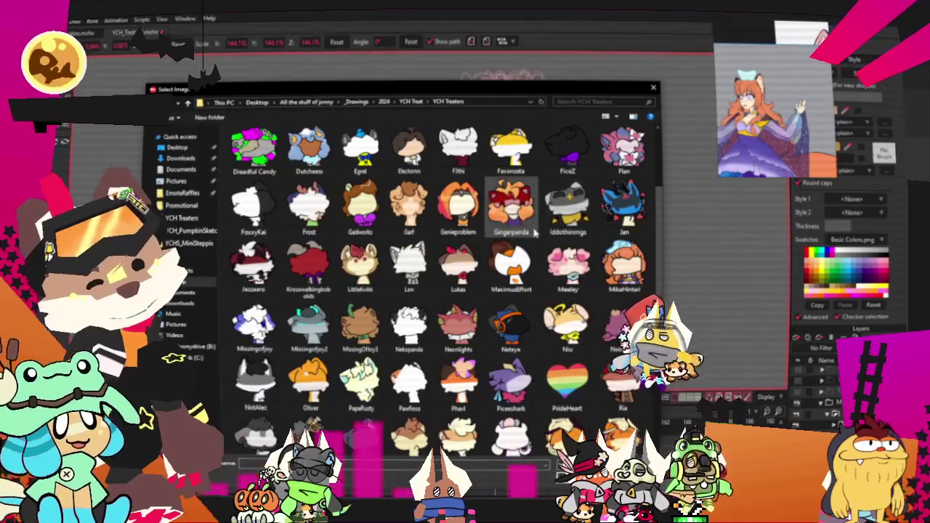
pyautogui.doubleClick(623, 265)
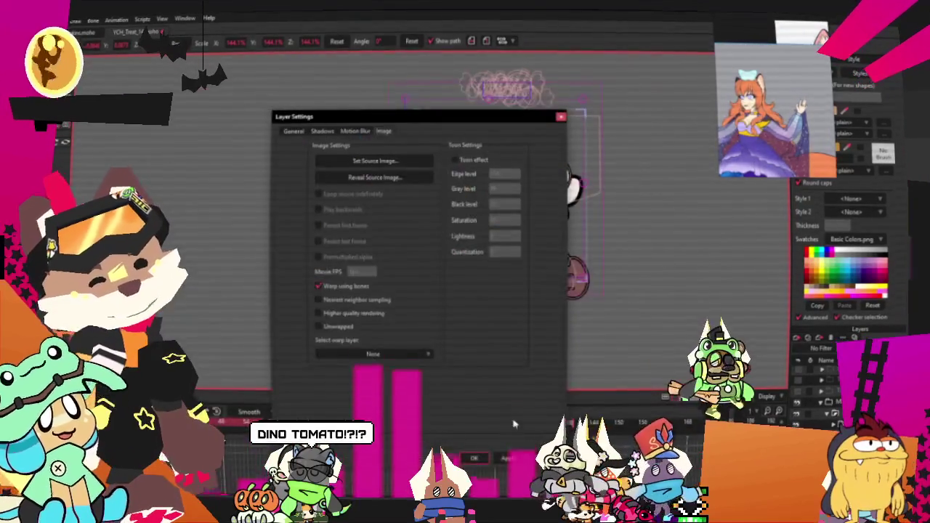
pyautogui.press('Return')
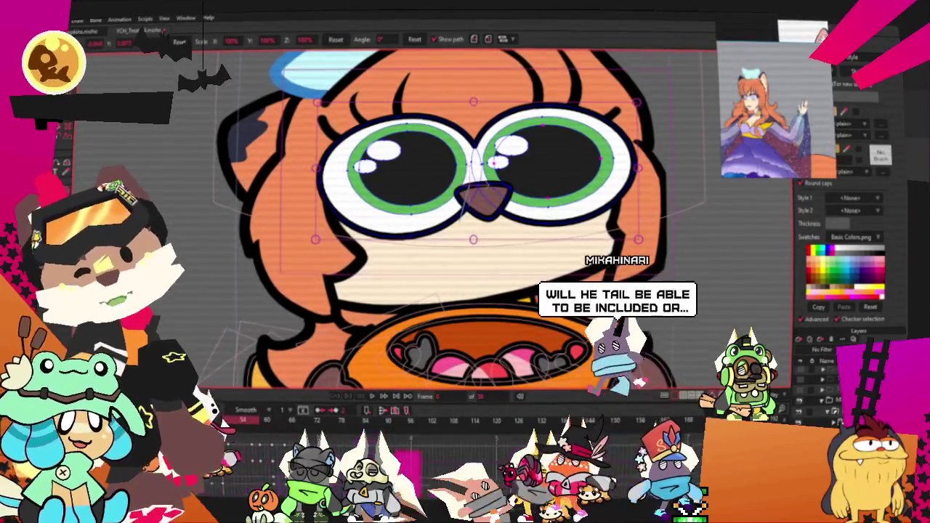
# - Undo the accidental deletion of the triangular nose shape between the eyes
pyautogui.press('g')
pyautogui.scroll(2, 468, 218)
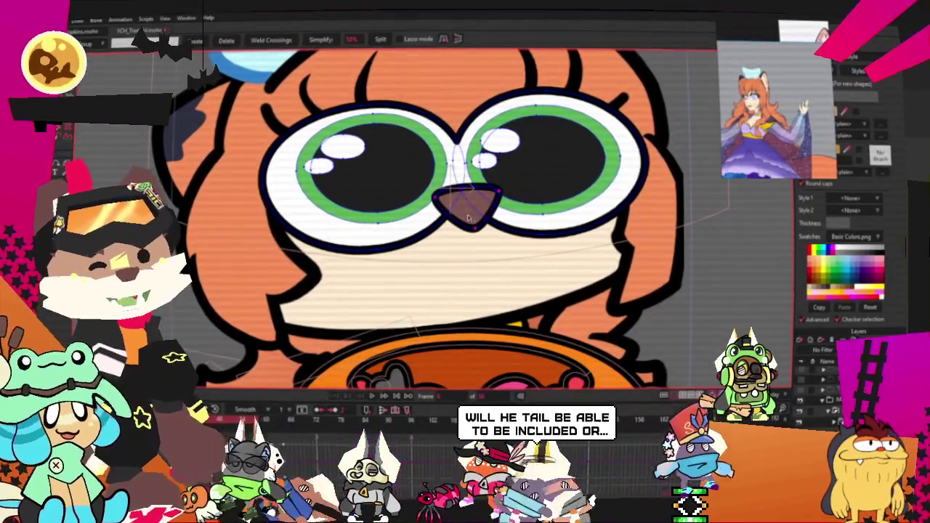
pyautogui.press('Delete')
pyautogui.scroll(-3, 467, 217)
pyautogui.scroll(3, 457, 203)
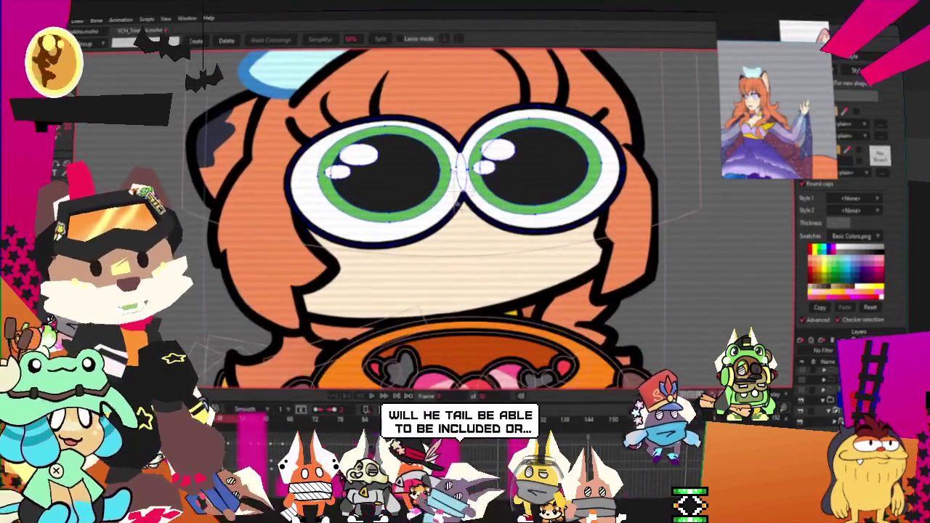
pyautogui.hotkey('ctrl', 'z')
pyautogui.scroll(-2, 458, 185)
pyautogui.scroll(-2, 458, 185)
pyautogui.scroll(3, 457, 204)
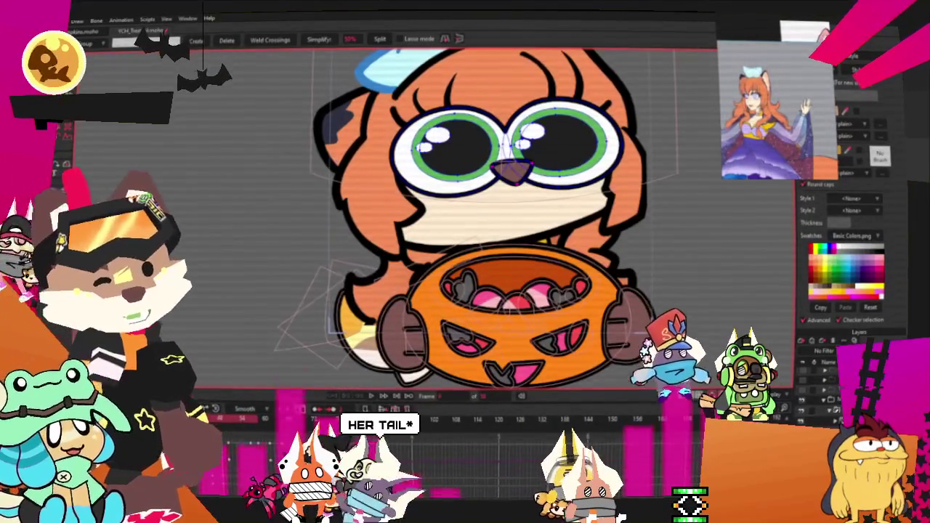
pyautogui.scroll(1, 538, 123)
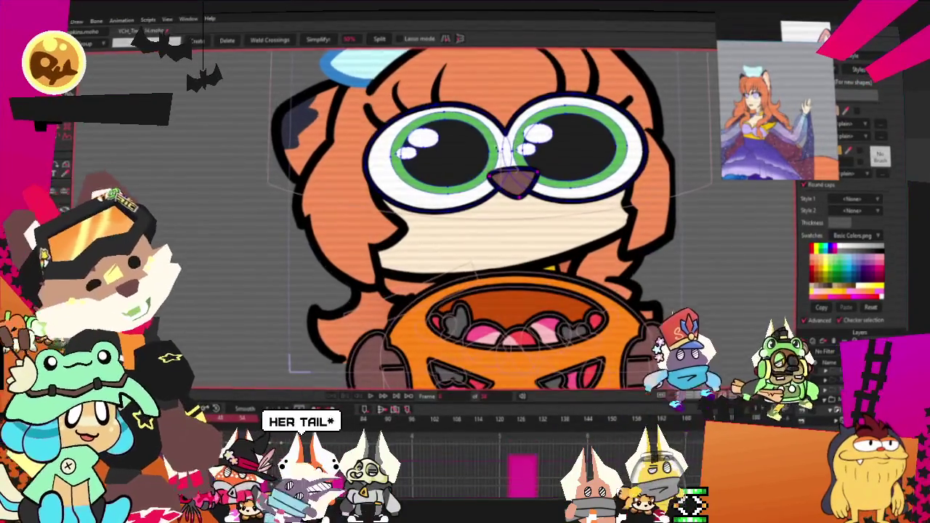
pyautogui.scroll(-1, 396, 226)
pyautogui.press('m')
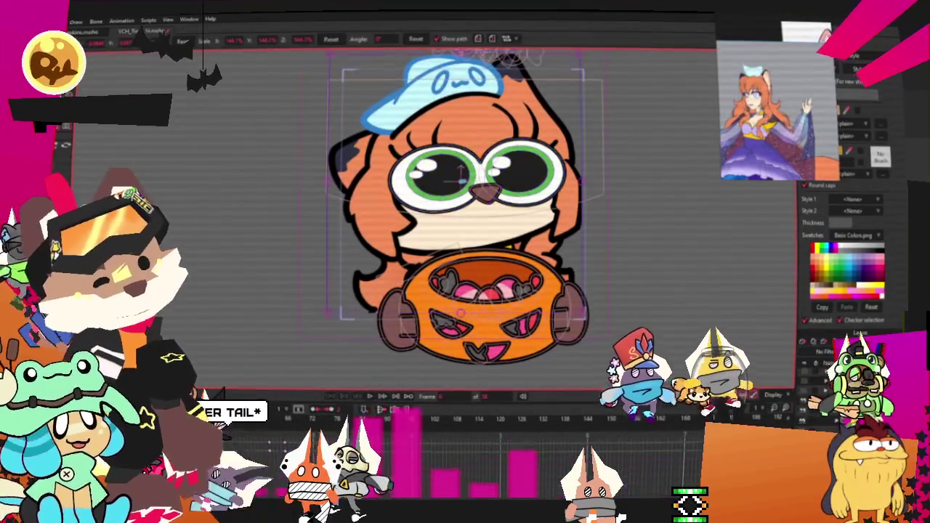
pyautogui.scroll(3, 508, 167)
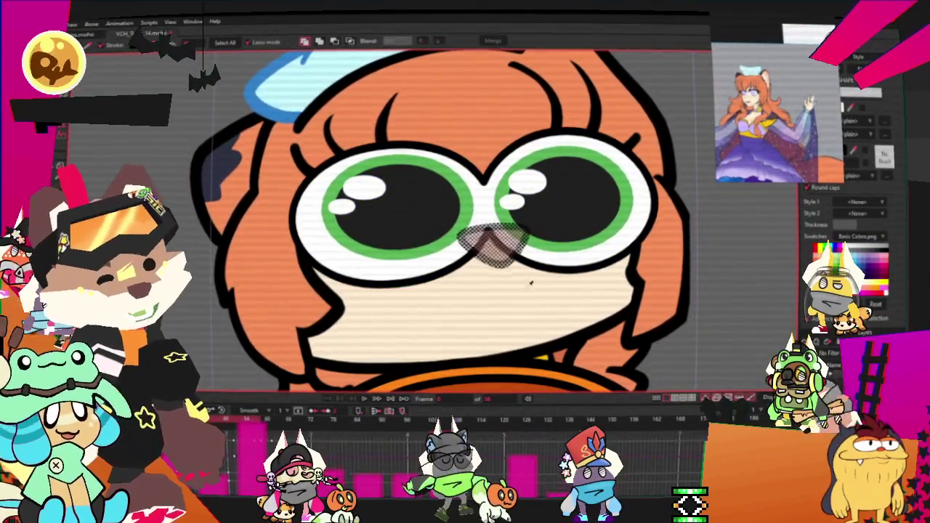
# - Drag the nose stroke's end onto the lower arc so the nose forms a small hook
pyautogui.scroll(5, 508, 217)
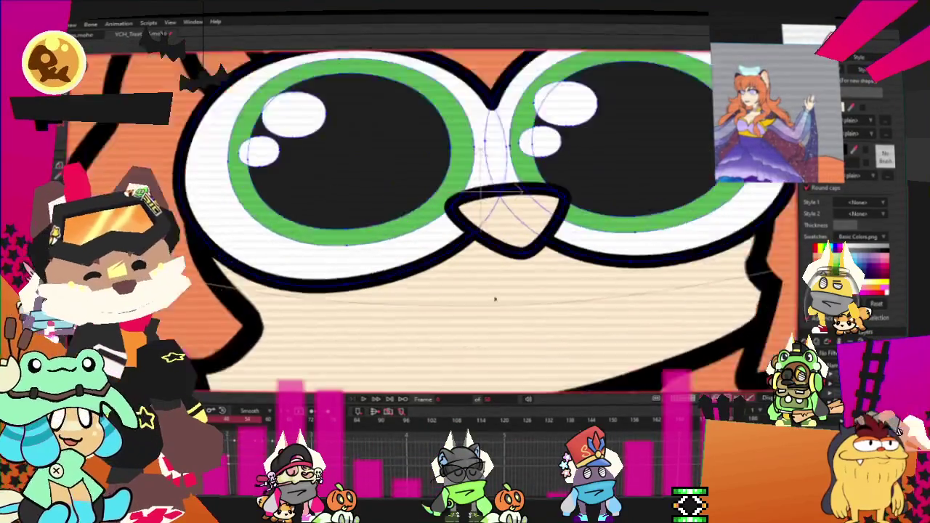
pyautogui.press('t')
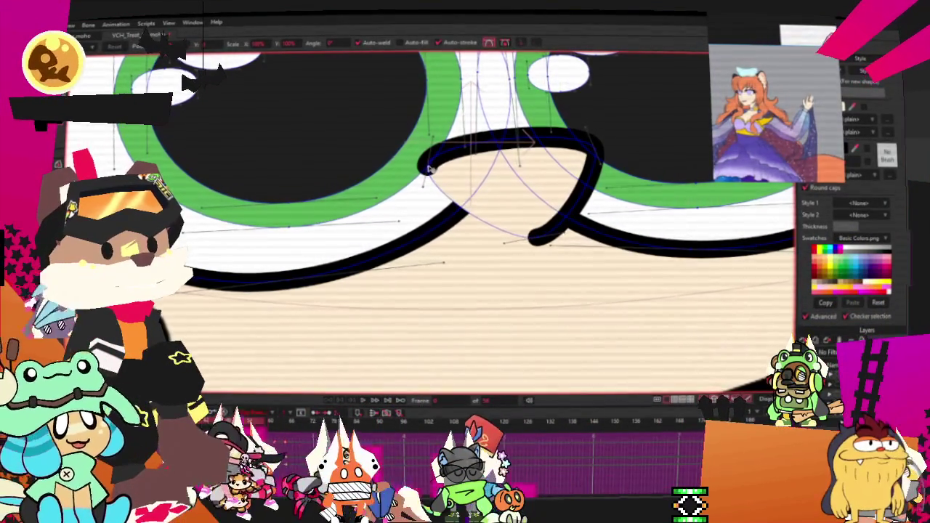
pyautogui.moveTo(429, 166); pyautogui.dragTo(512, 156)
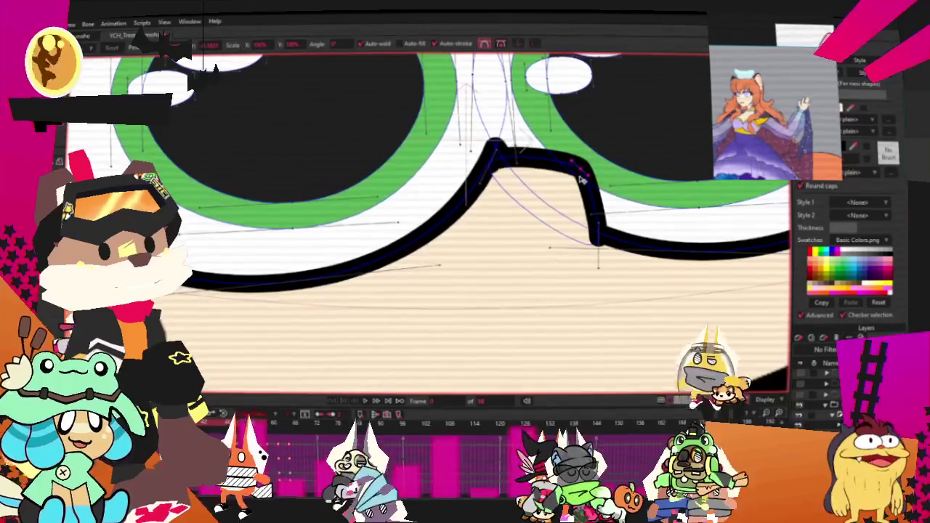
pyautogui.scroll(-1, 354, 243)
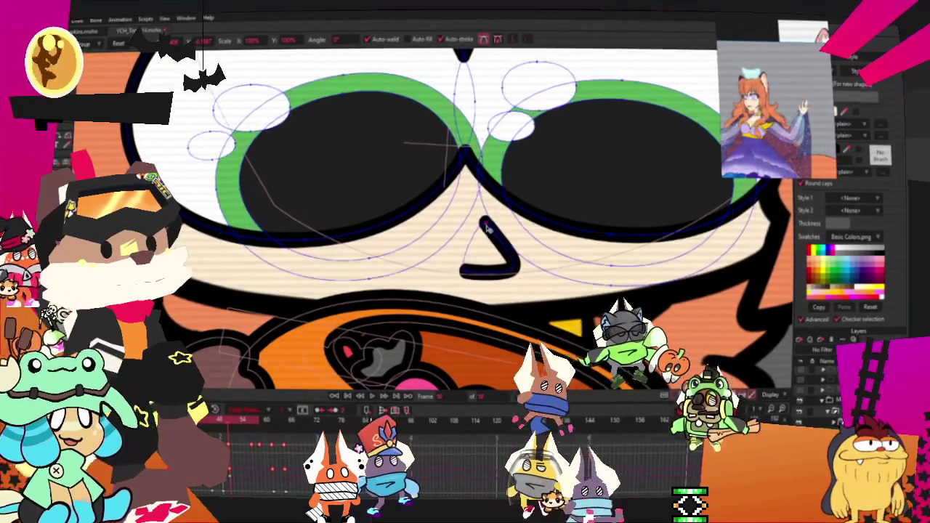
# - Bend the nose's upper stroke into a hook, then check the face on another frame
pyautogui.moveTo(500, 233); pyautogui.dragTo(472, 263)
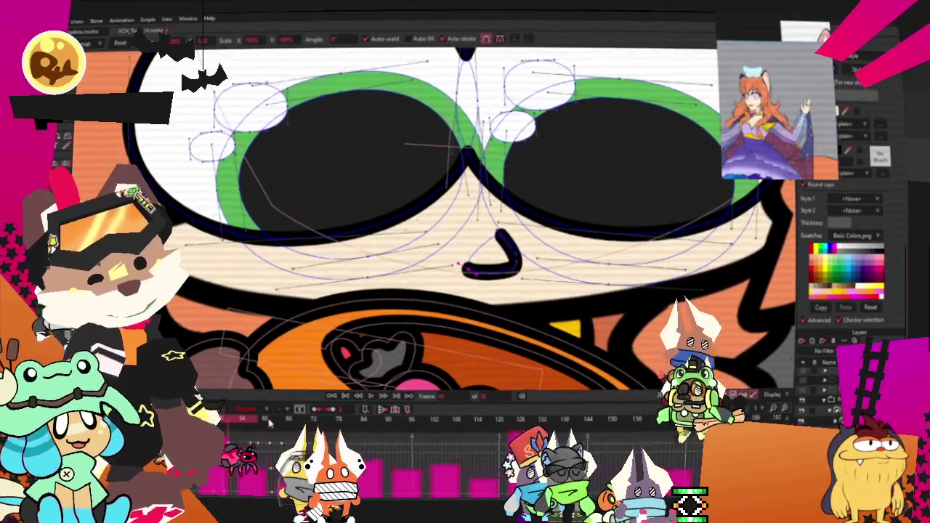
pyautogui.click(269, 422)
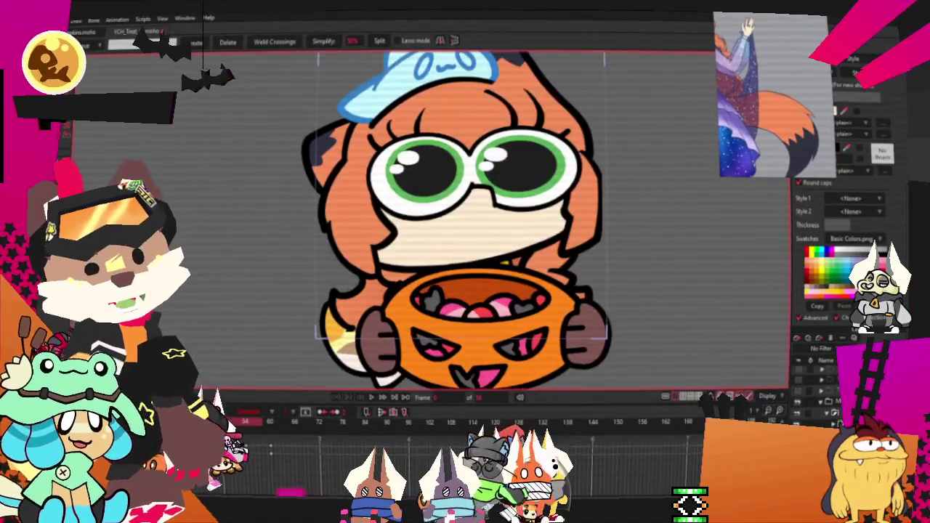
pyautogui.press('q')
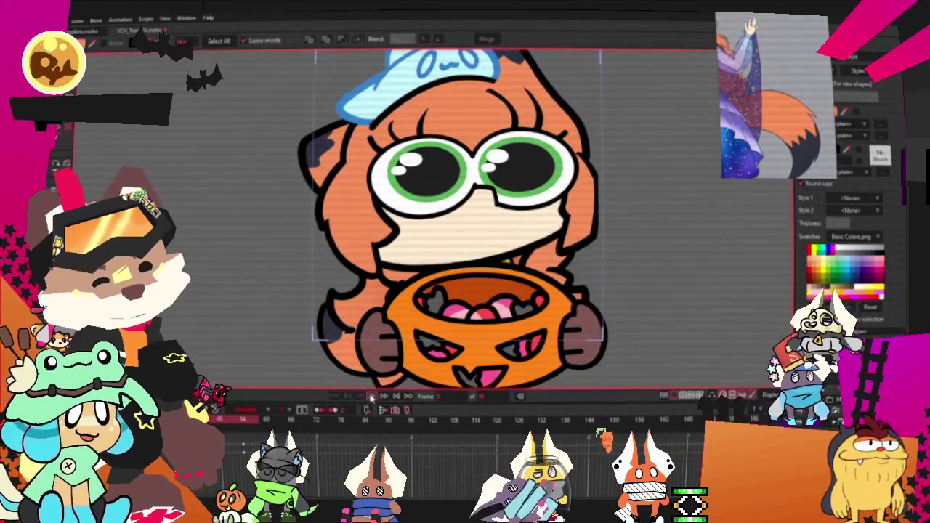
pyautogui.click(371, 397)
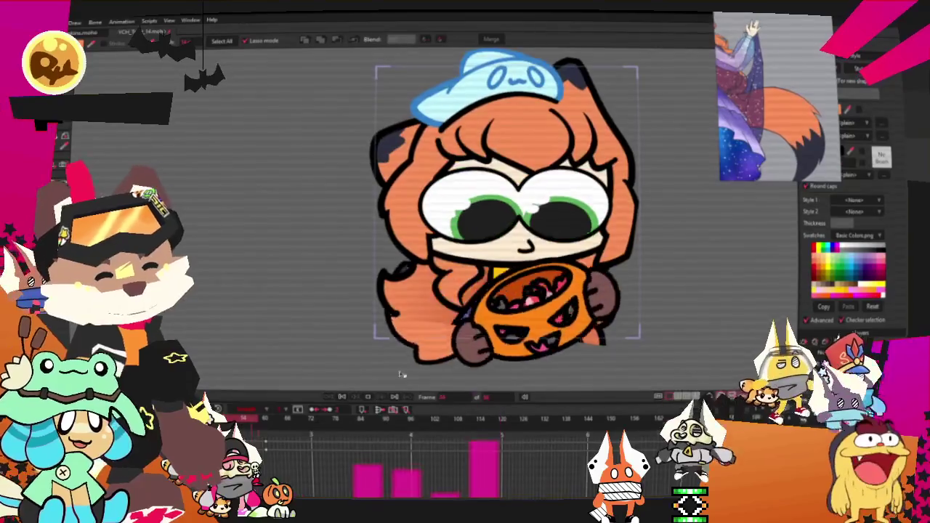
pyautogui.click(345, 399)
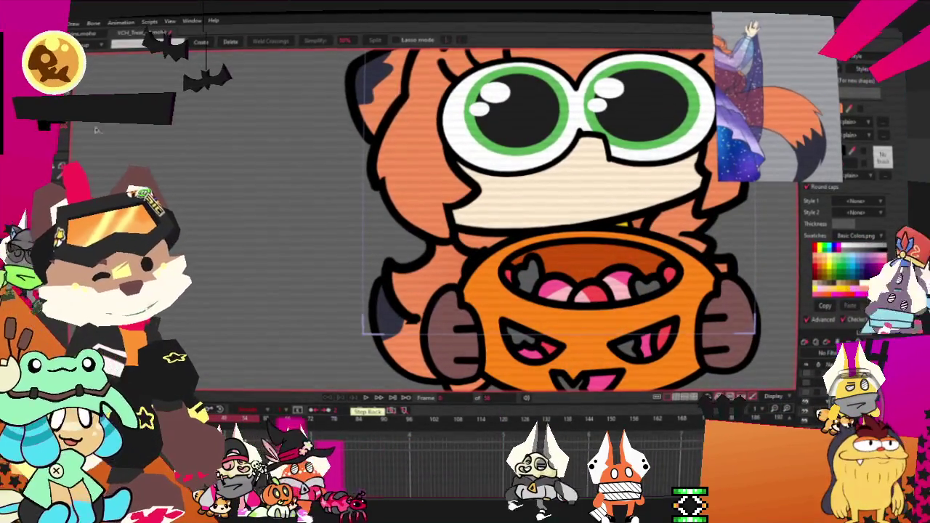
# - Select all of the hand outline's points and create a new layer
pyautogui.scroll(3, 450, 325)
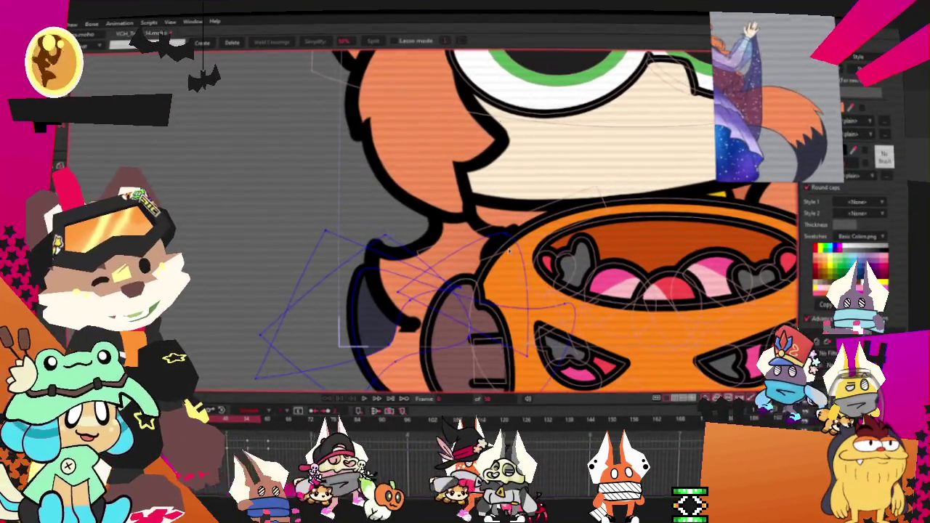
pyautogui.hotkey('ctrl', 'a')
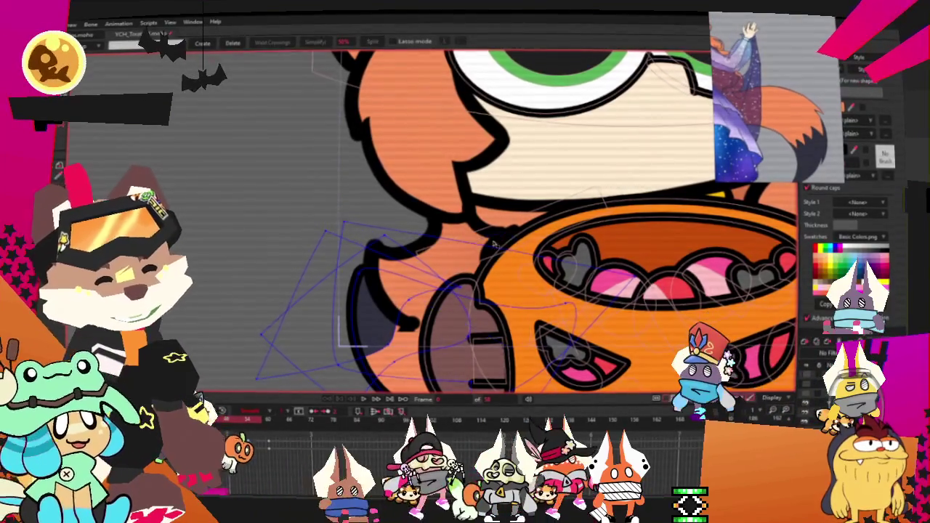
pyautogui.scroll(-3, 508, 243)
pyautogui.scroll(3, 480, 276)
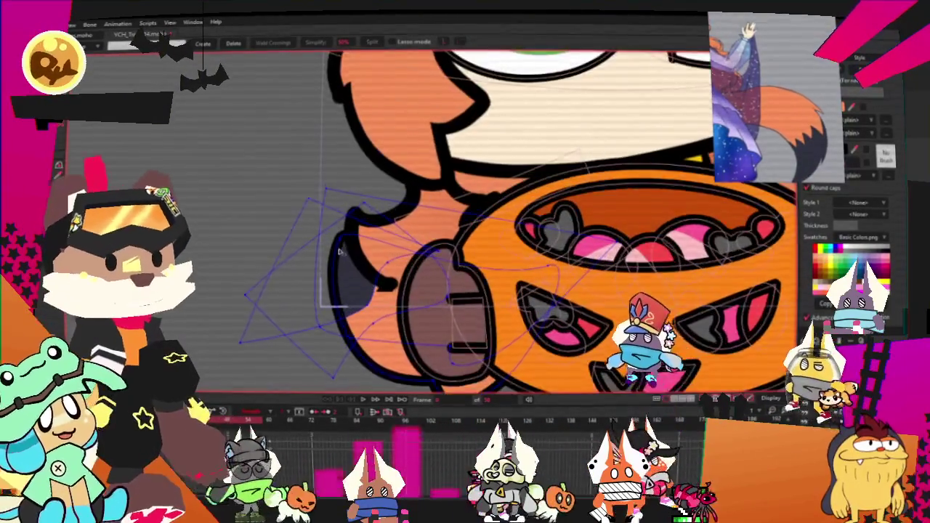
pyautogui.scroll(-1, 479, 277)
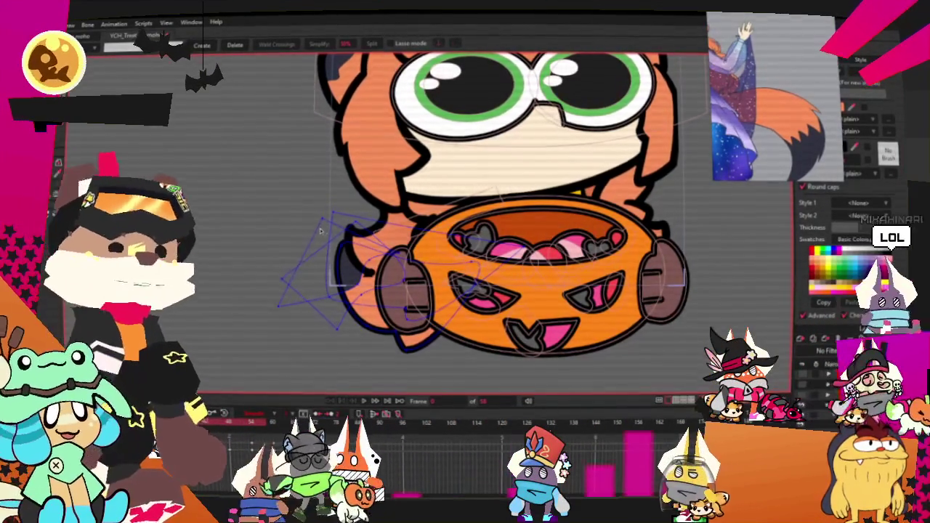
pyautogui.scroll(-2, 320, 221)
pyautogui.scroll(-2, 321, 196)
pyautogui.scroll(3, 321, 194)
pyautogui.scroll(1, 349, 225)
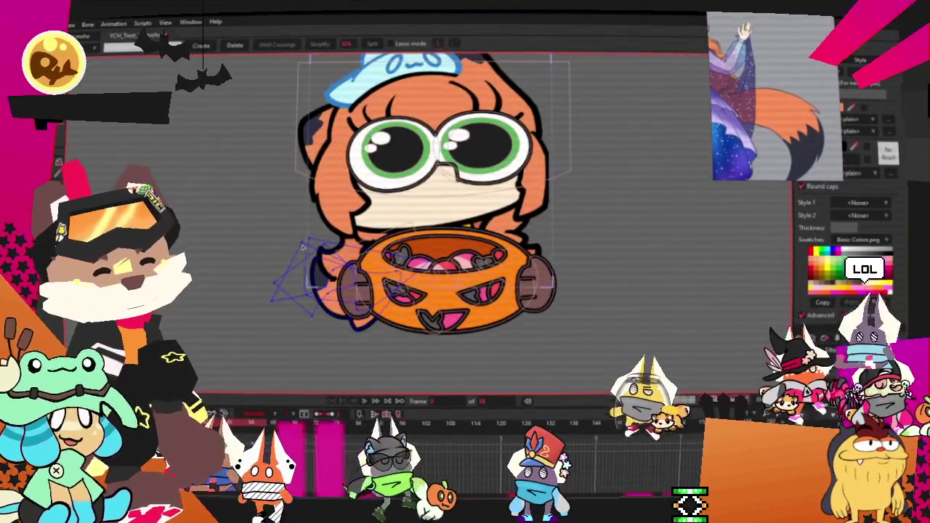
pyautogui.scroll(1, 378, 261)
pyautogui.scroll(-3, 390, 276)
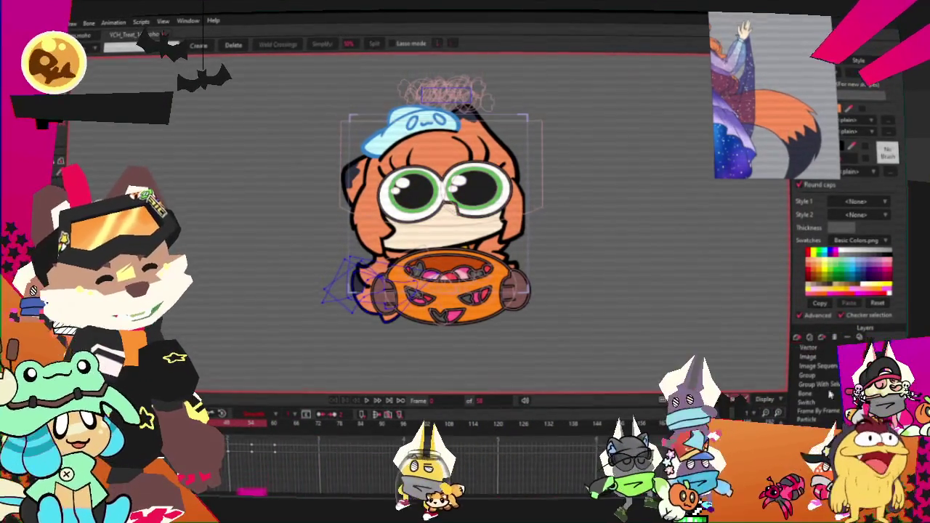
pyautogui.click(831, 393)
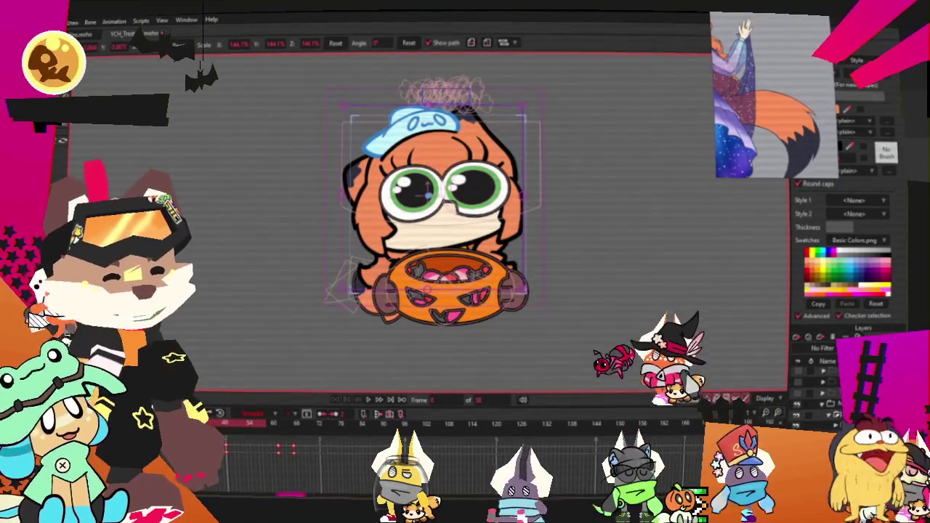
# - Reshape the new piece's points beside the bucket with the Select Points, Magnet and Transform Points tools
pyautogui.scroll(2, 560, 354)
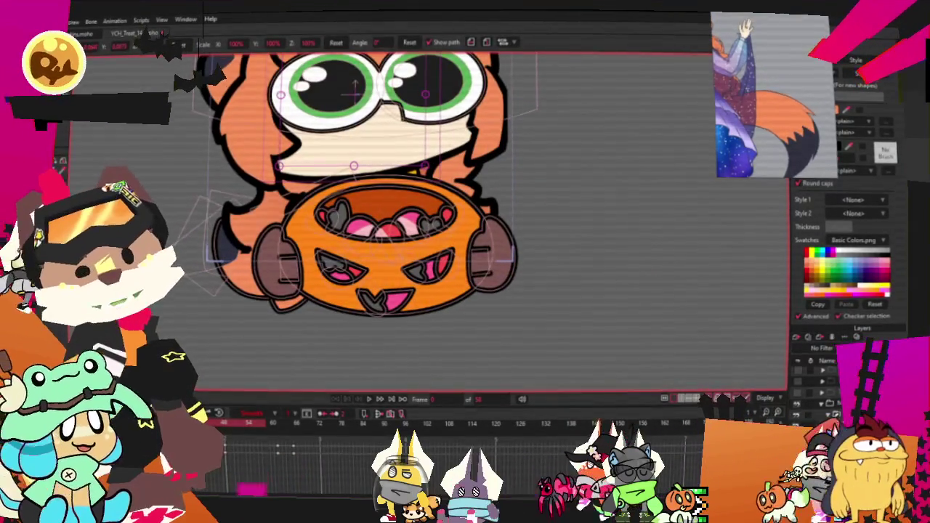
pyautogui.scroll(2, 217, 225)
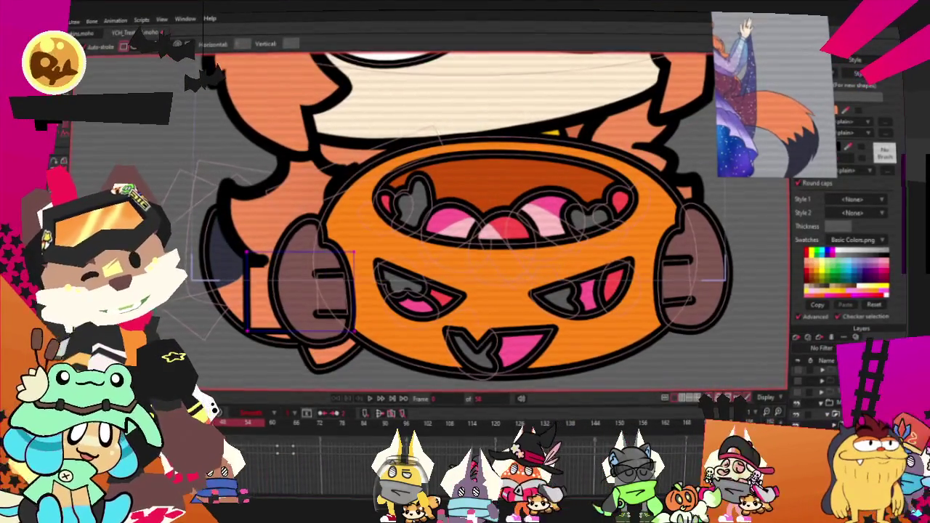
pyautogui.press('g')
pyautogui.scroll(2, 305, 269)
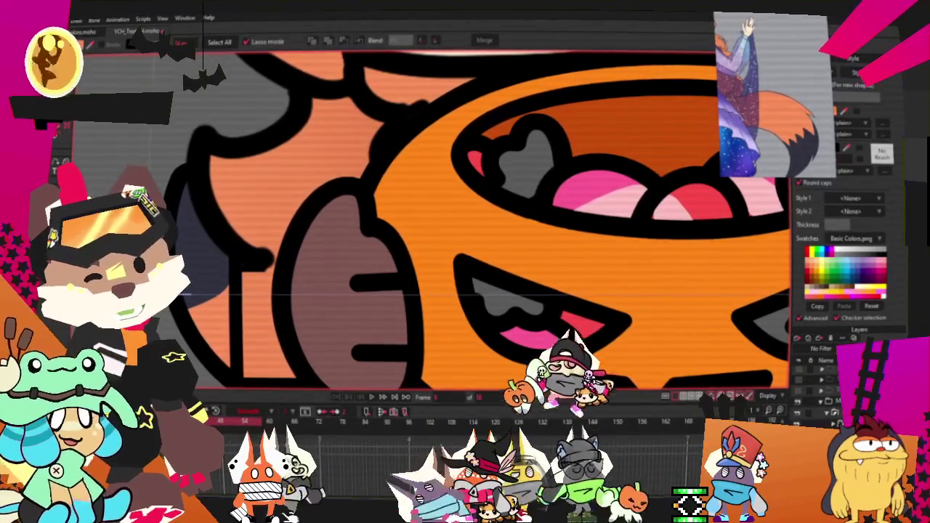
pyautogui.press('t')
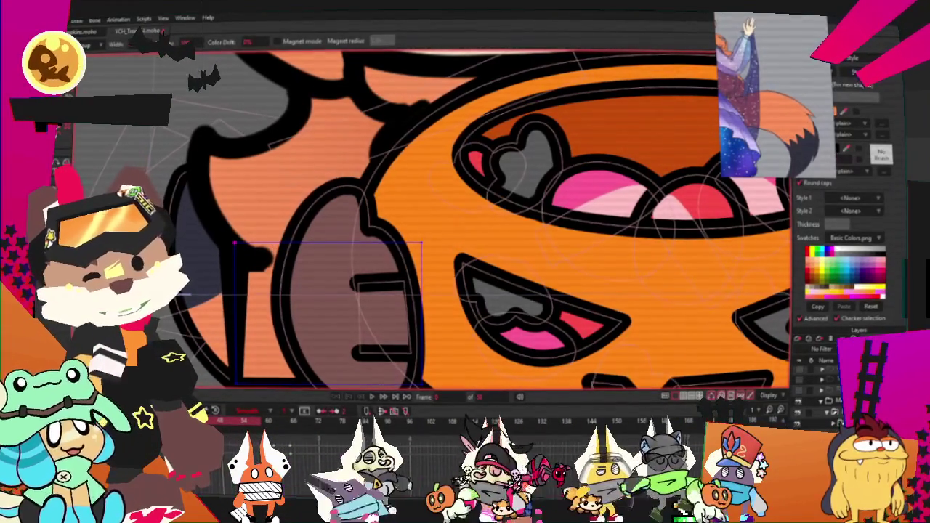
pyautogui.press('g')
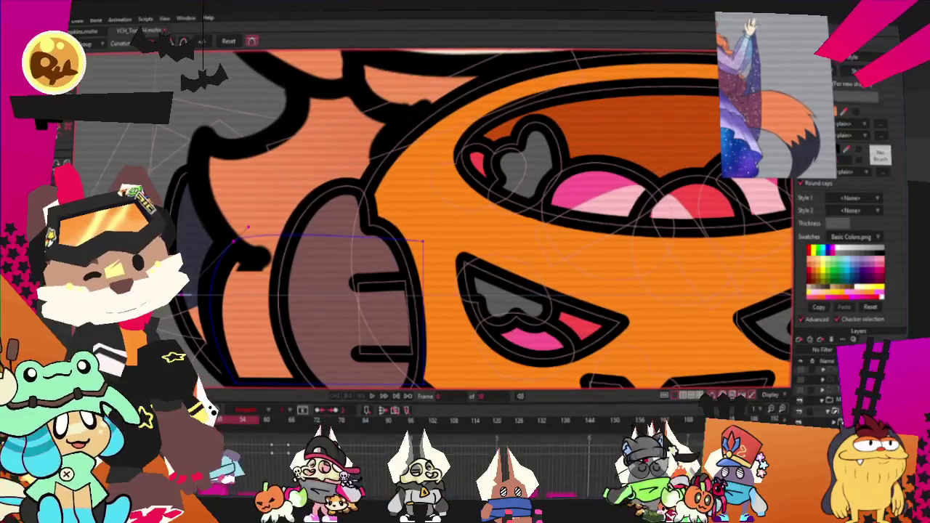
pyautogui.press('t')
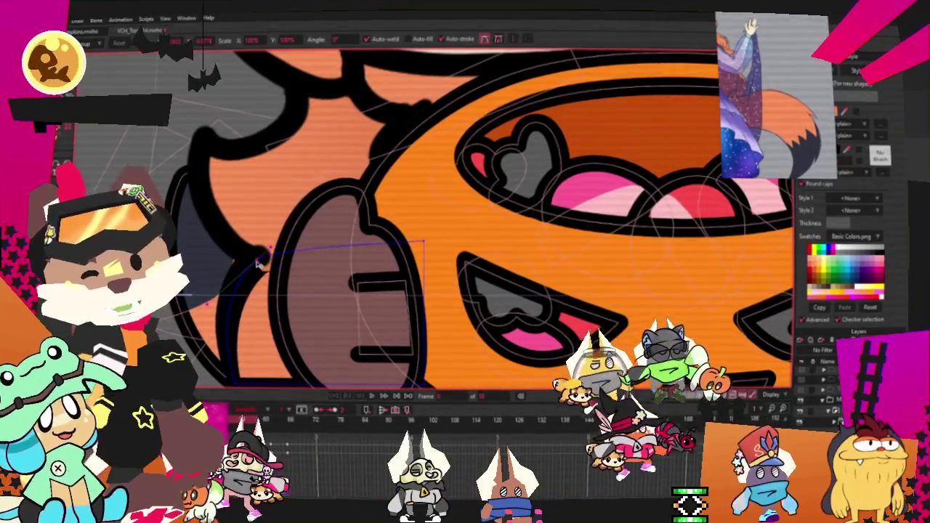
pyautogui.press('w')
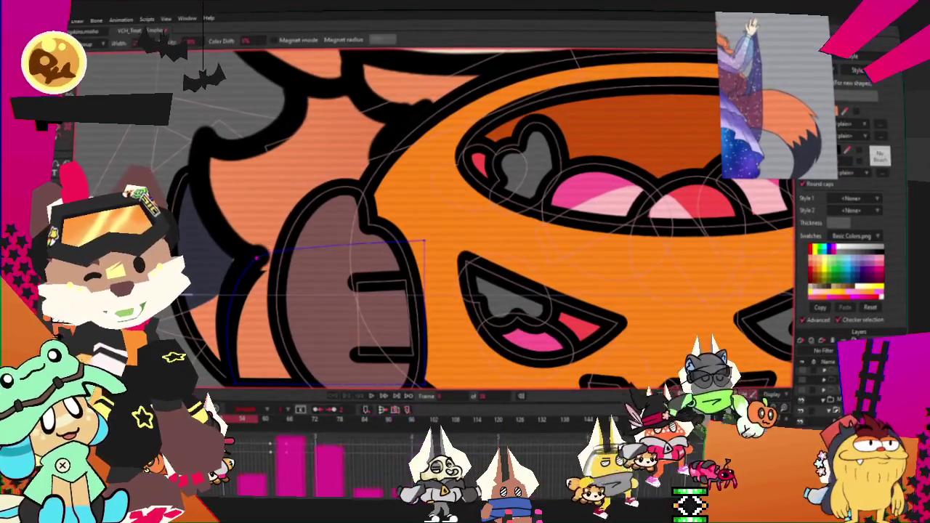
pyautogui.scroll(-5, 254, 259)
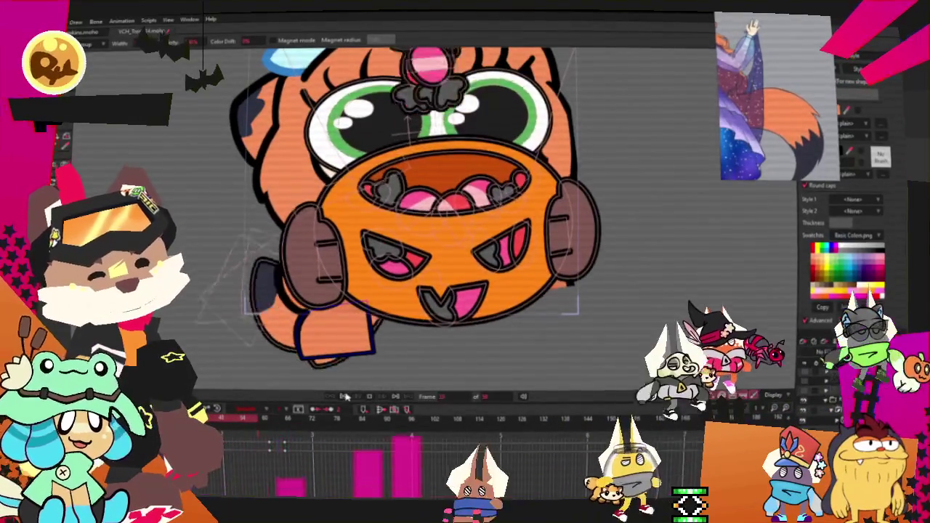
# - Select and move the new orange piece's points near the bucket, then preview the animation
pyautogui.press('t')
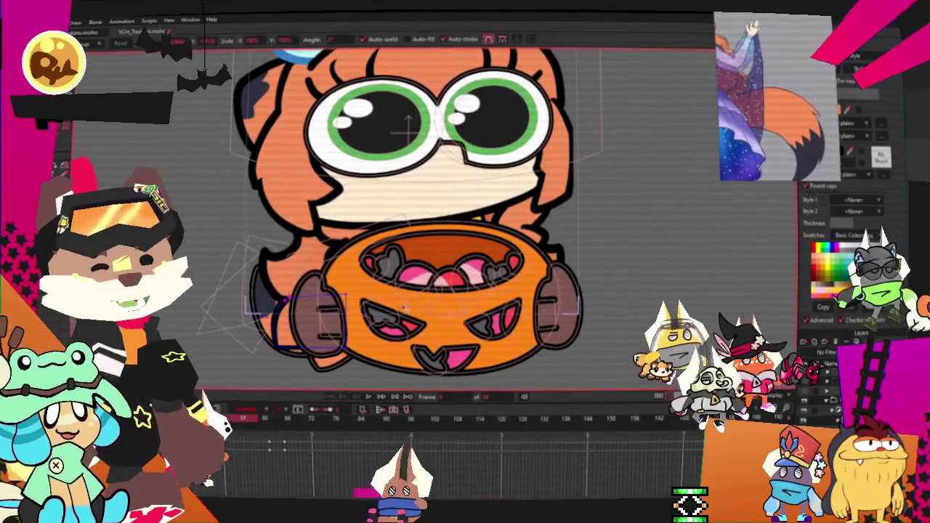
pyautogui.moveTo(353, 300); pyautogui.dragTo(438, 367)
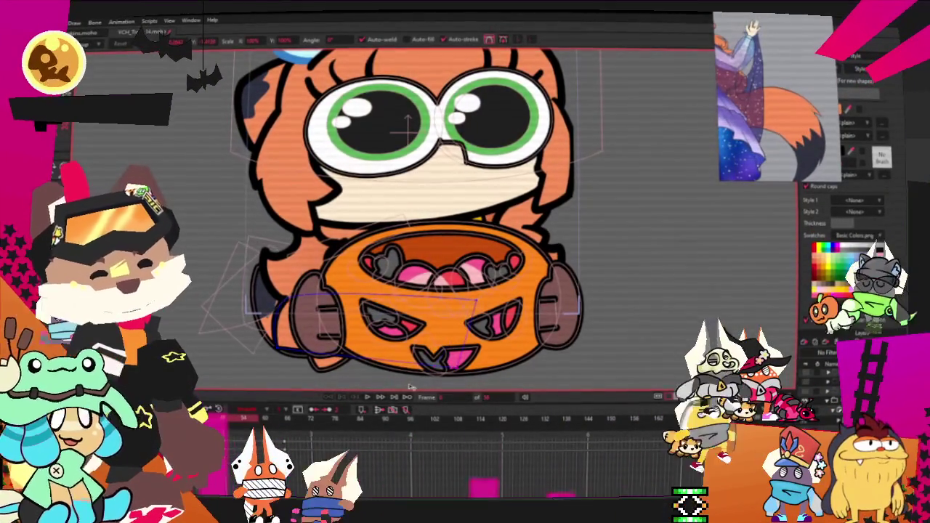
pyautogui.click(369, 398)
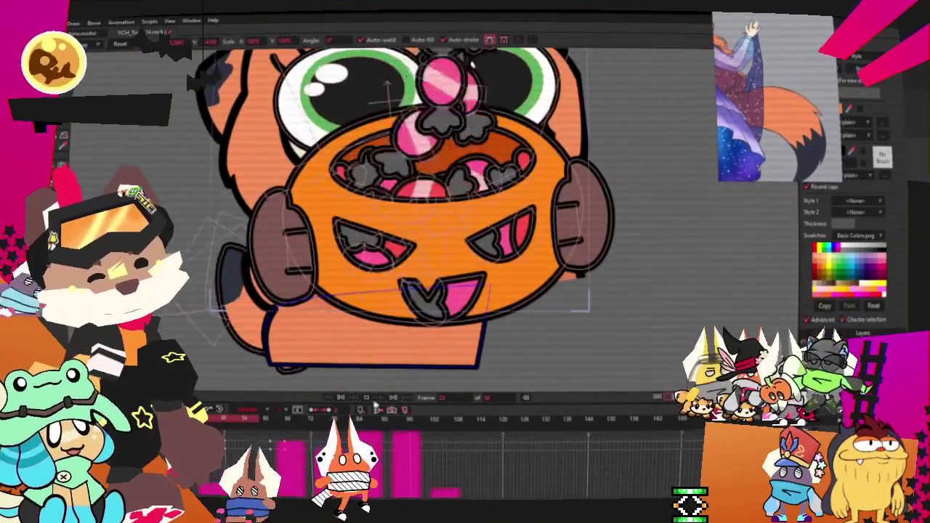
pyautogui.click(366, 398)
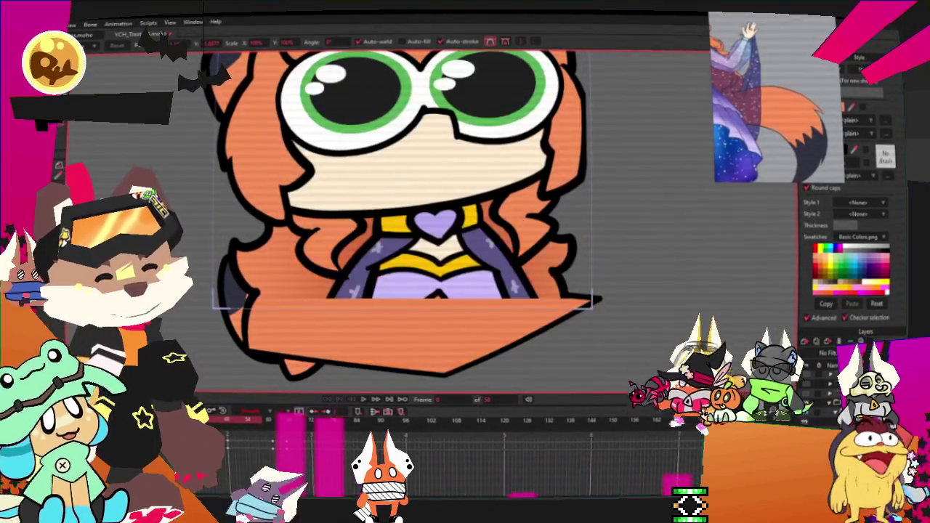
# - Drag the orange hair's bottom points down so it ends in a flat rectangular edge
pyautogui.scroll(2, 603, 307)
pyautogui.scroll(2, 602, 307)
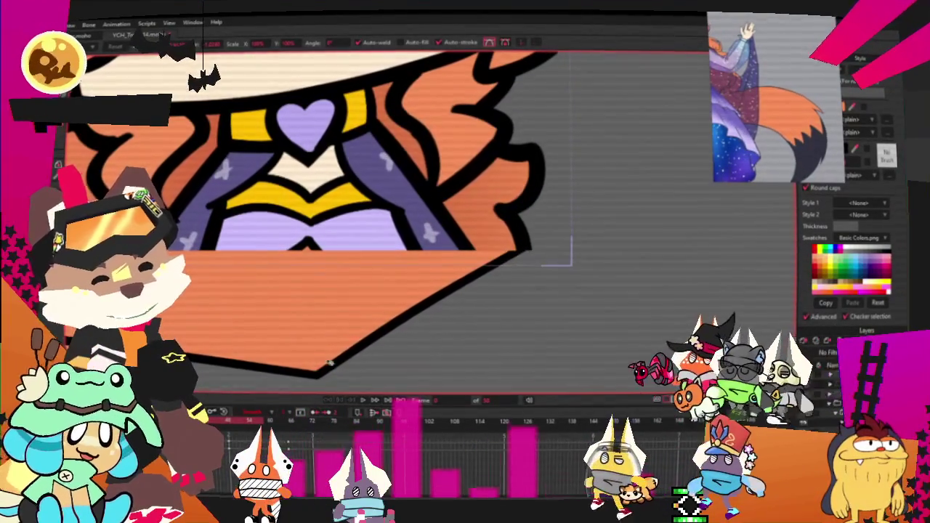
pyautogui.moveTo(544, 259); pyautogui.dragTo(540, 324)
pyautogui.press('x')
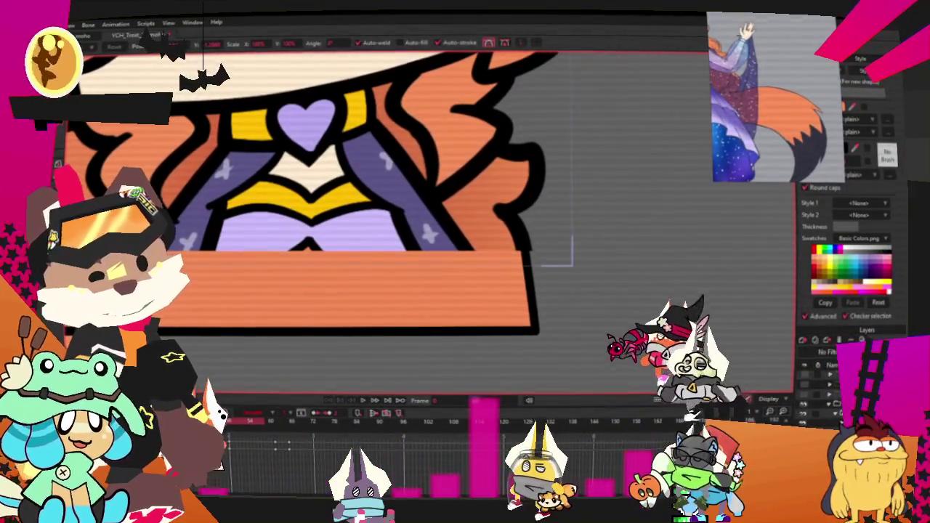
pyautogui.press('t')
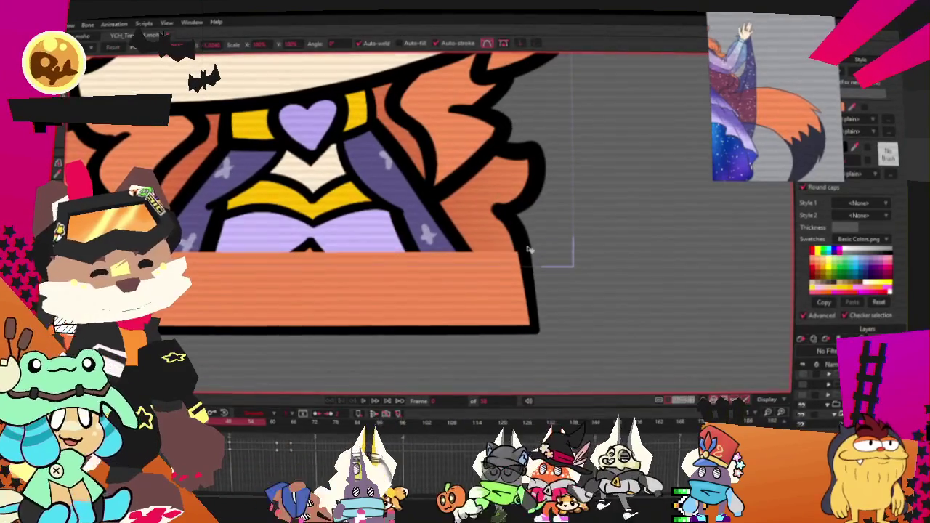
pyautogui.scroll(-3, 411, 352)
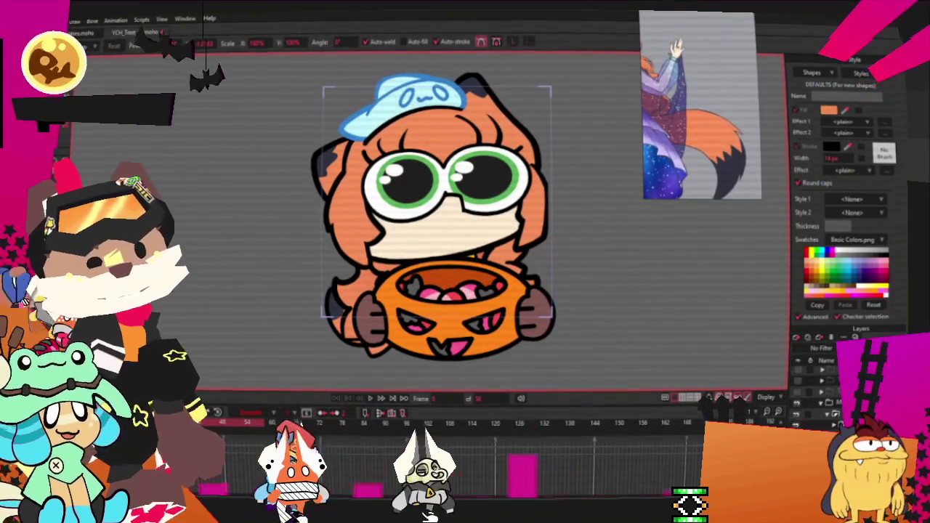
pyautogui.hotkey('alt', 'f')
pyautogui.press('Escape')
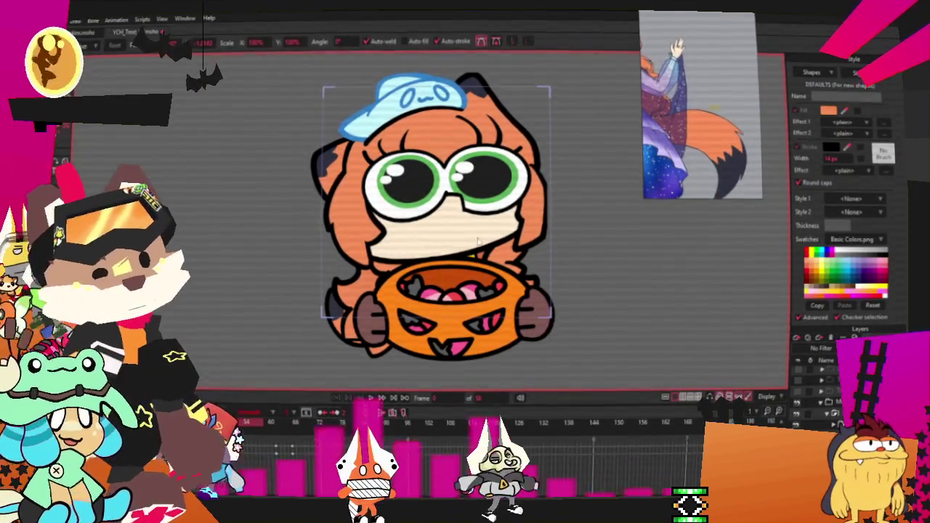
pyautogui.scroll(2, 468, 303)
pyautogui.scroll(3, 392, 296)
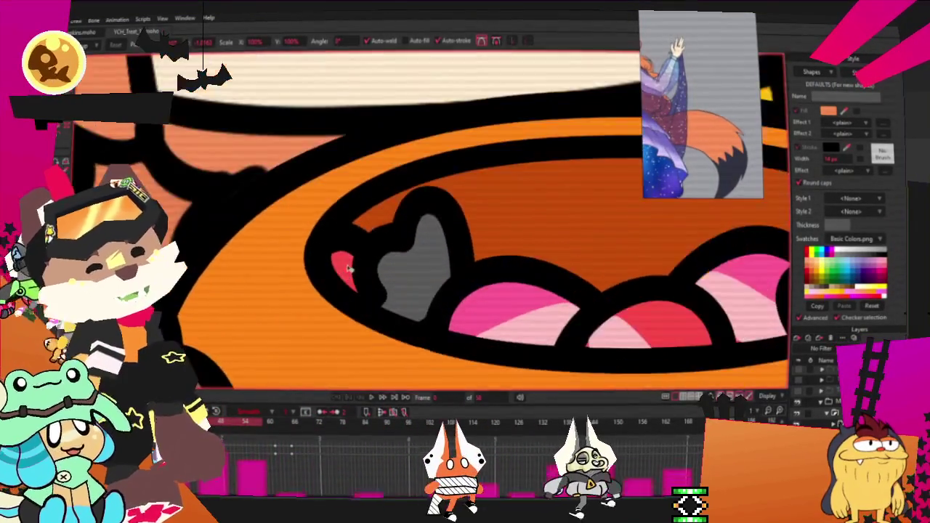
pyautogui.scroll(2, 435, 294)
pyautogui.scroll(-2, 458, 292)
pyautogui.scroll(2, 476, 290)
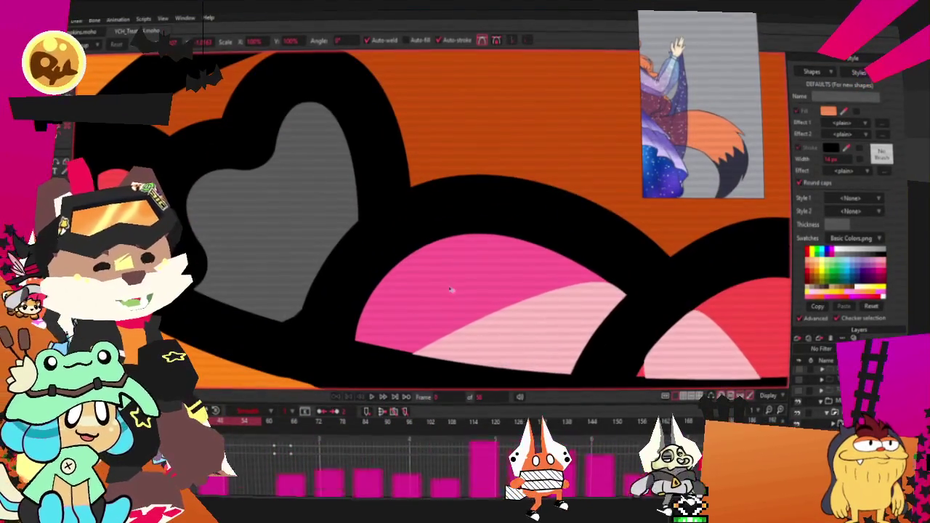
pyautogui.scroll(-3, 451, 291)
pyautogui.scroll(1, 432, 289)
pyautogui.scroll(2, 429, 288)
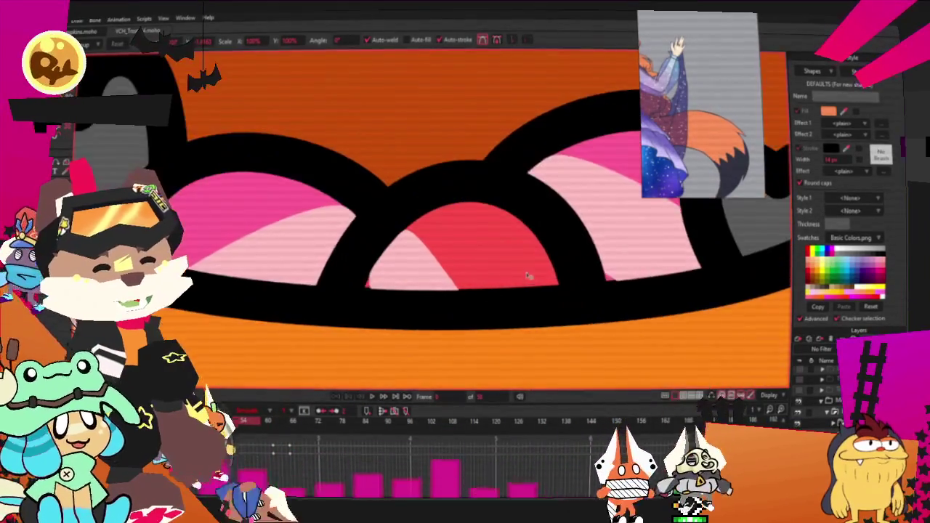
pyautogui.scroll(2, 504, 266)
pyautogui.scroll(-2, 504, 266)
pyautogui.scroll(-3, 493, 258)
pyautogui.scroll(-3, 491, 253)
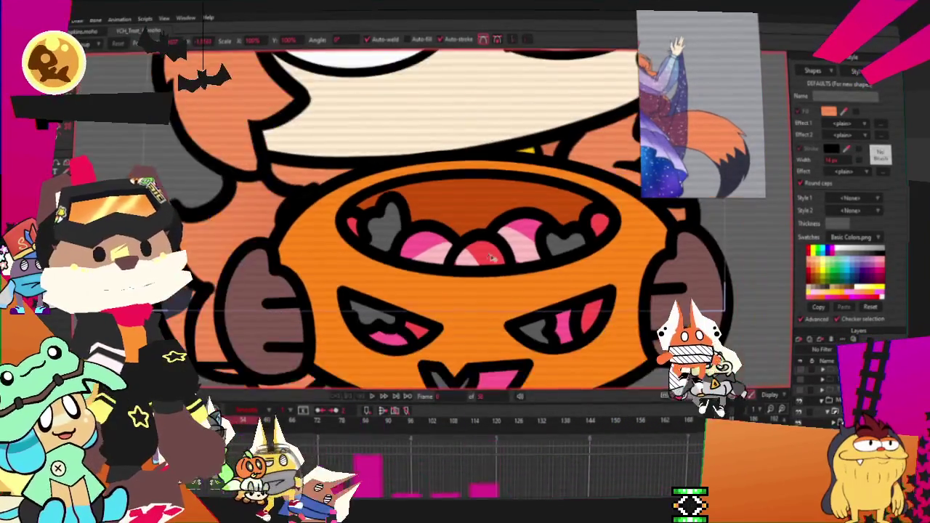
pyautogui.scroll(1, 491, 253)
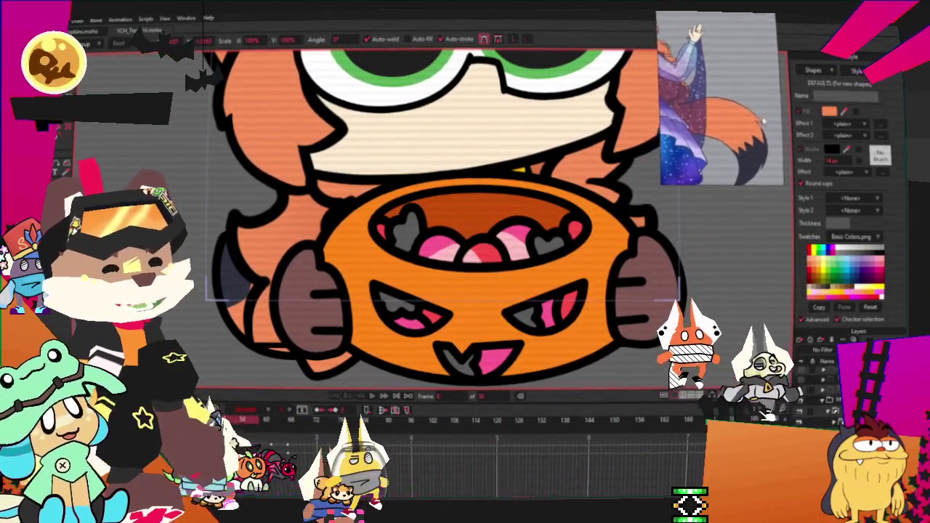
pyautogui.scroll(-3, 539, 203)
pyautogui.scroll(1, 539, 203)
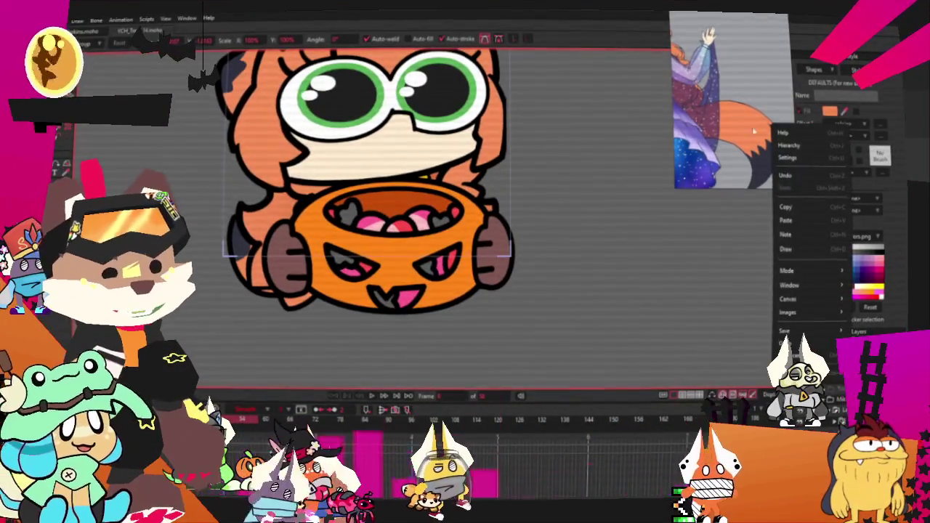
pyautogui.click(753, 130)
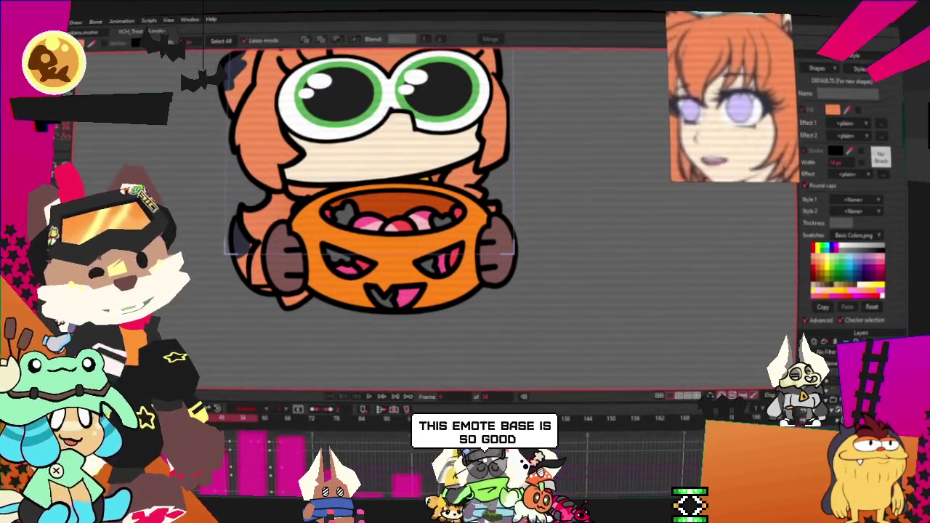
# - Select both pupil fills and recolour them a deep purple
pyautogui.scroll(3, 330, 92)
pyautogui.scroll(-3, 314, 129)
pyautogui.scroll(3, 424, 131)
pyautogui.click(425, 131)
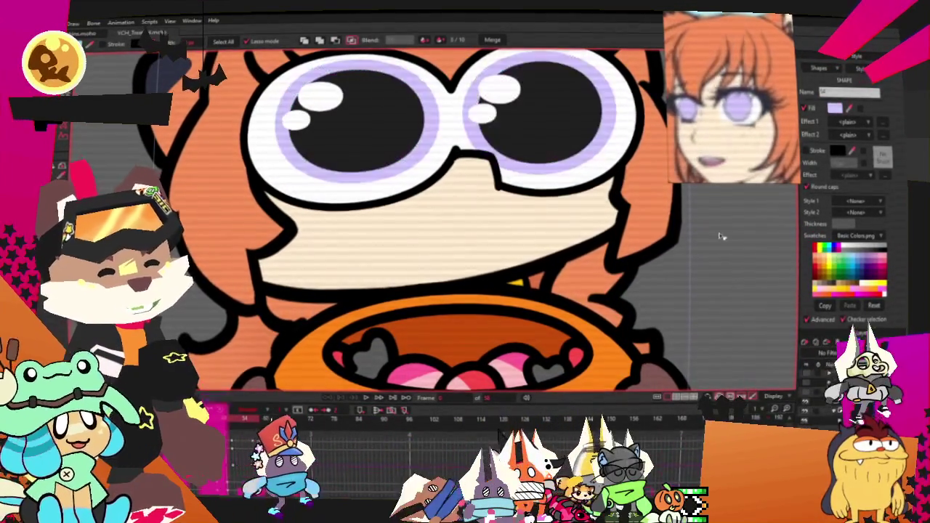
pyautogui.scroll(-3, 722, 236)
pyautogui.scroll(3, 465, 218)
pyautogui.click(465, 221)
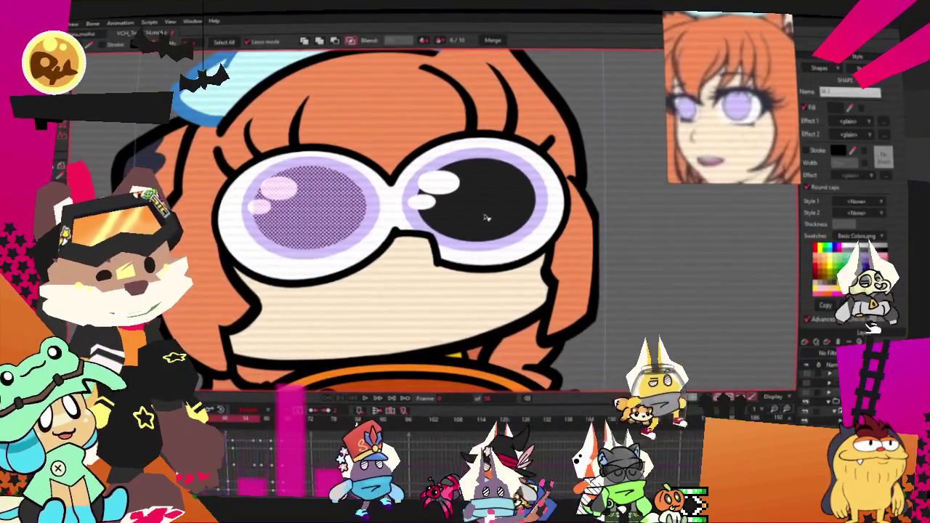
pyautogui.click(473, 207)
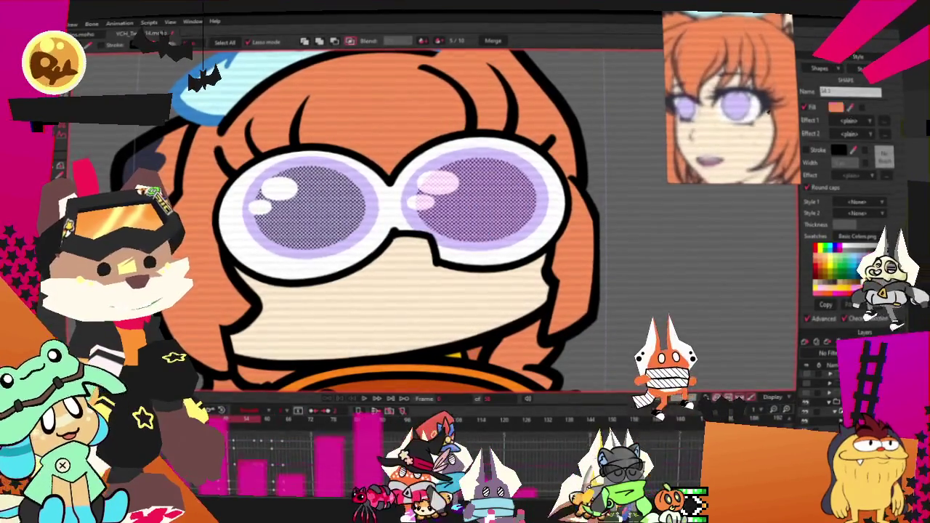
pyautogui.click(836, 106)
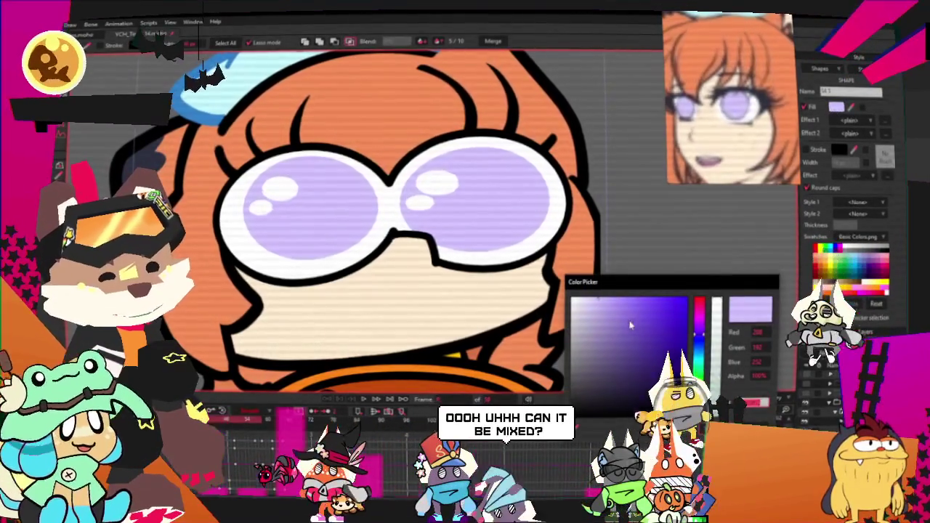
pyautogui.moveTo(630, 326); pyautogui.dragTo(621, 340)
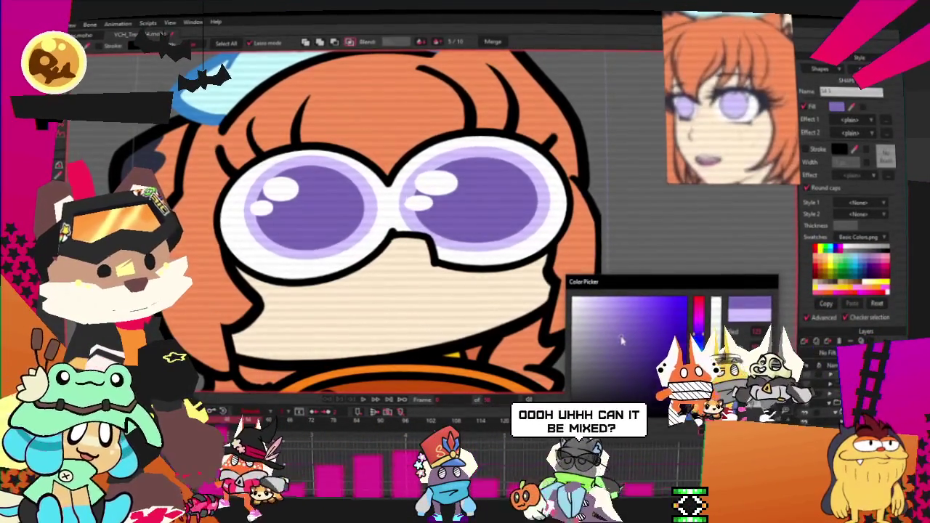
pyautogui.click(551, 330)
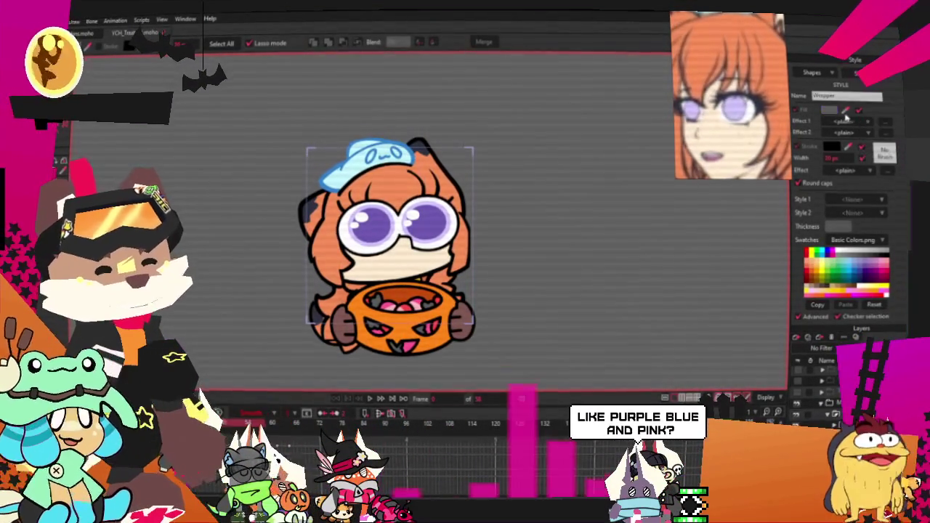
# - Set the Wrapper style's fill colour to purple
pyautogui.click(830, 111)
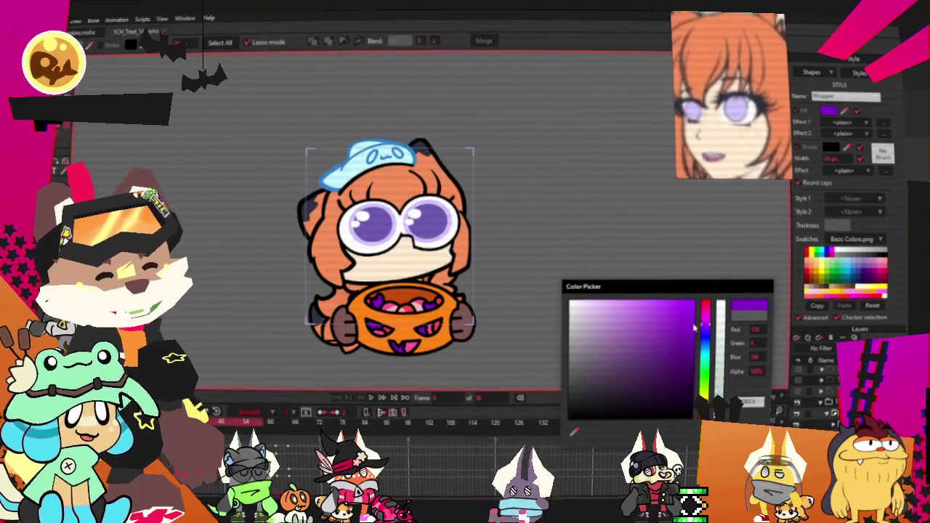
pyautogui.press('Return')
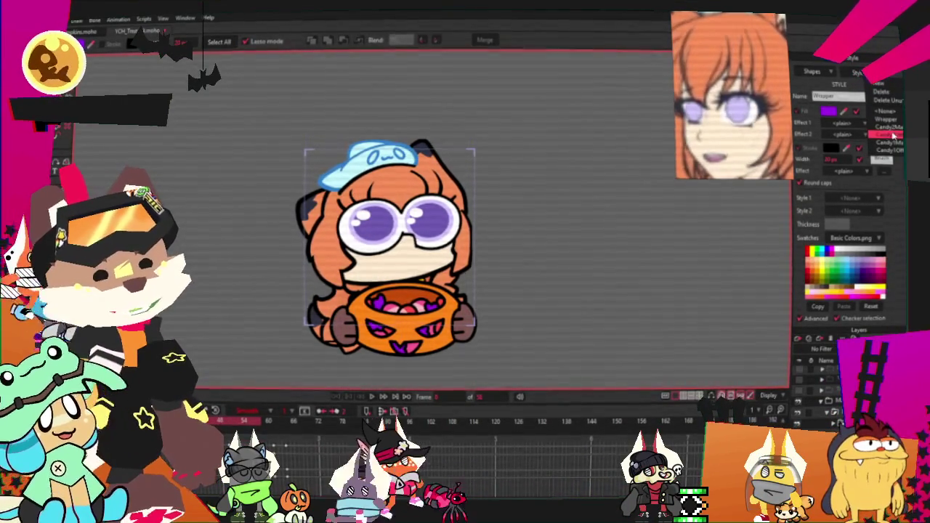
pyautogui.click(829, 112)
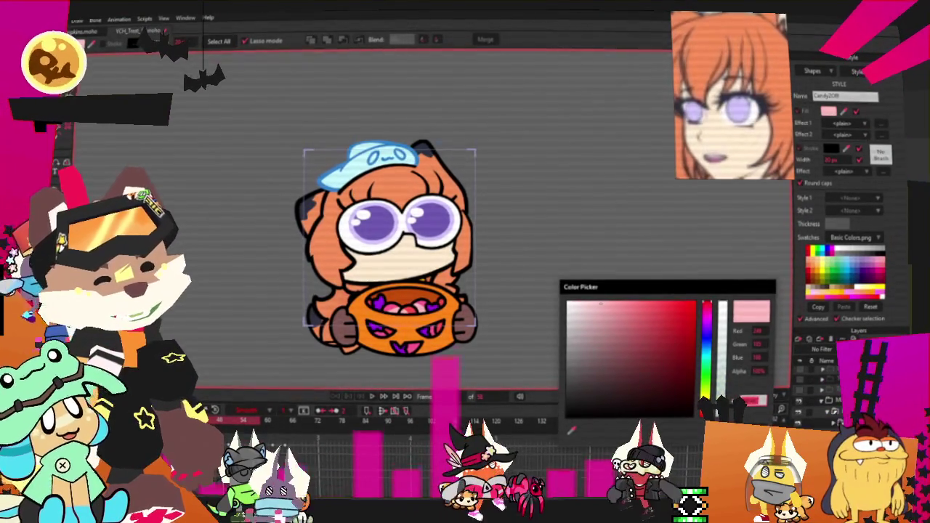
pyautogui.press('Return')
# - Switch to another candy style and make its fill pink
pyautogui.click(861, 71)
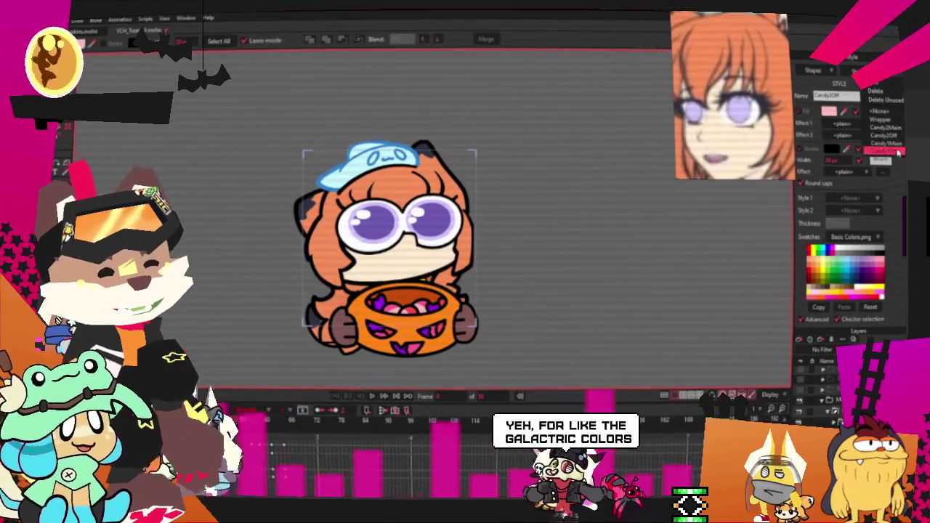
pyautogui.click(899, 145)
pyautogui.click(829, 112)
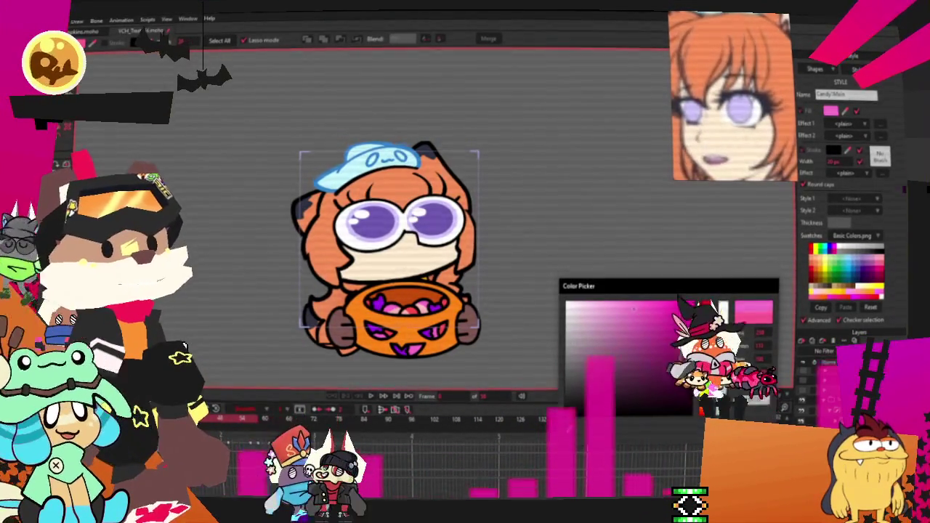
pyautogui.press('Return')
# - Change the red candy style's fill to blue, then start recolouring the Candy2Off style
pyautogui.scroll(2, 394, 286)
pyautogui.scroll(2, 394, 287)
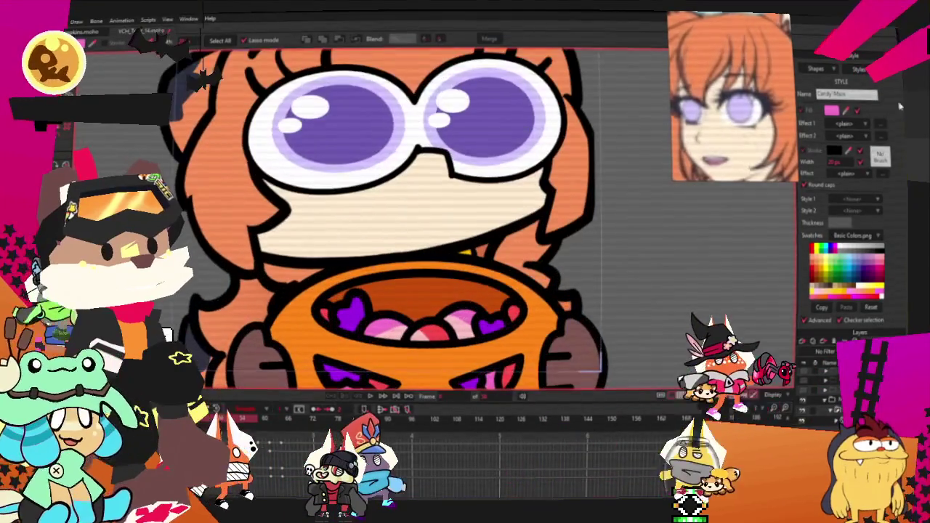
pyautogui.scroll(2, 393, 286)
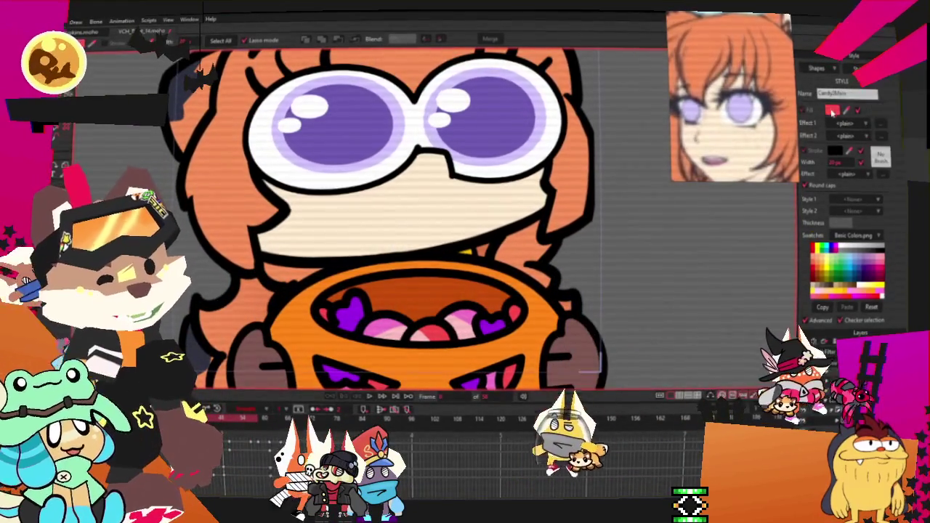
pyautogui.click(832, 109)
pyautogui.moveTo(710, 346)
pyautogui.mouseDown()
pyautogui.moveTo(702, 340)
pyautogui.moveTo(710, 351)
pyautogui.mouseUp()
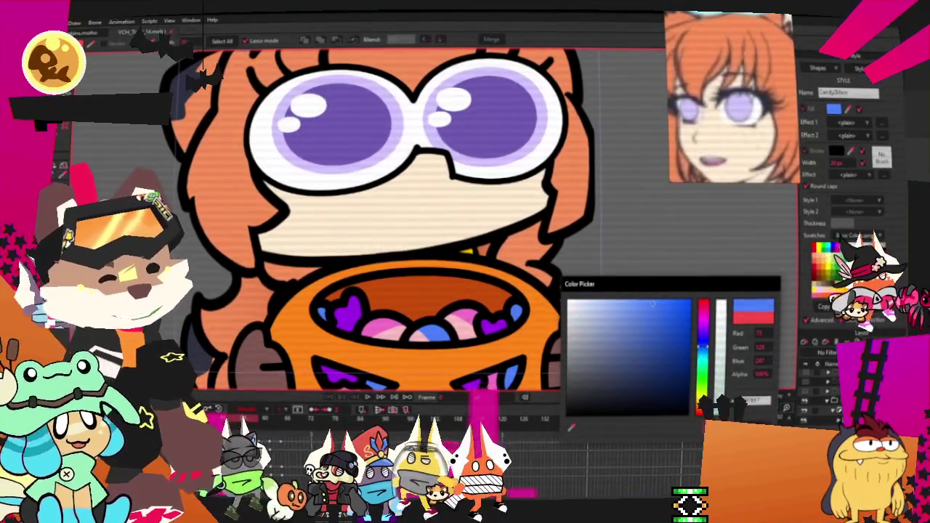
pyautogui.click(859, 92)
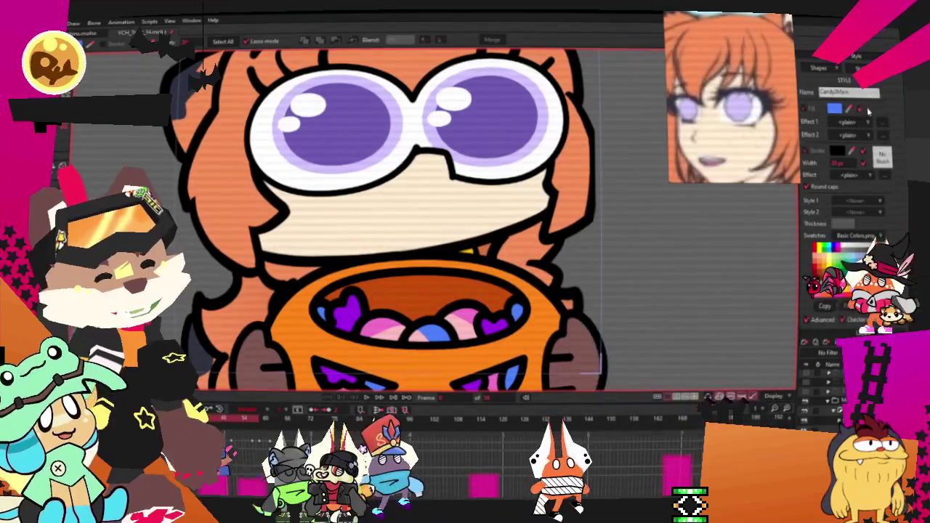
pyautogui.click(882, 135)
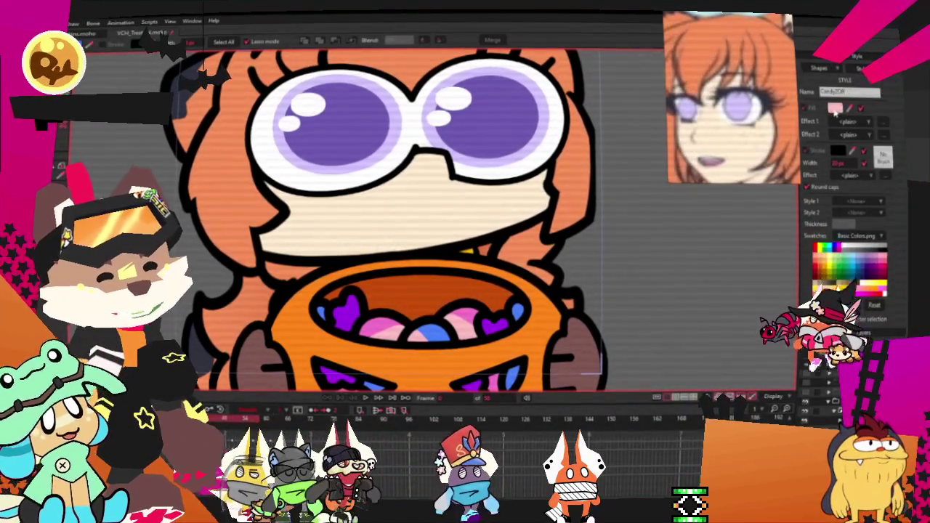
pyautogui.click(835, 107)
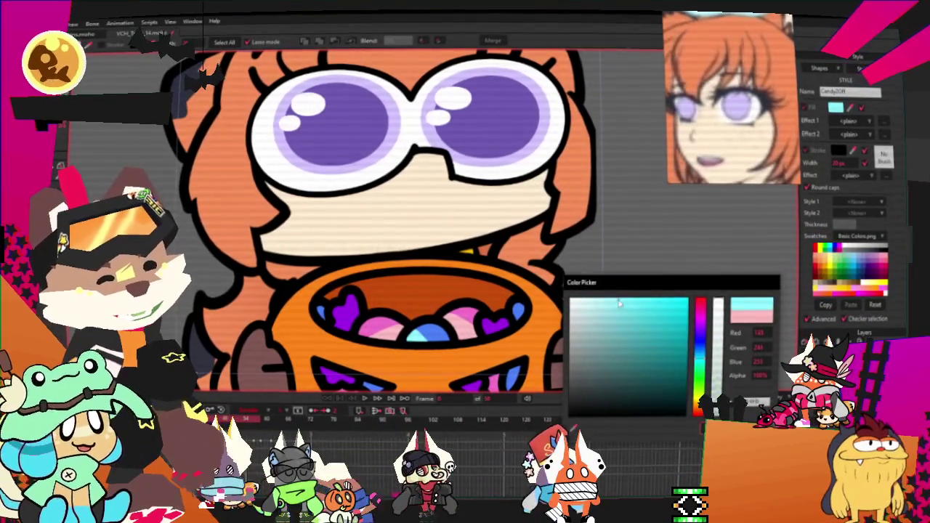
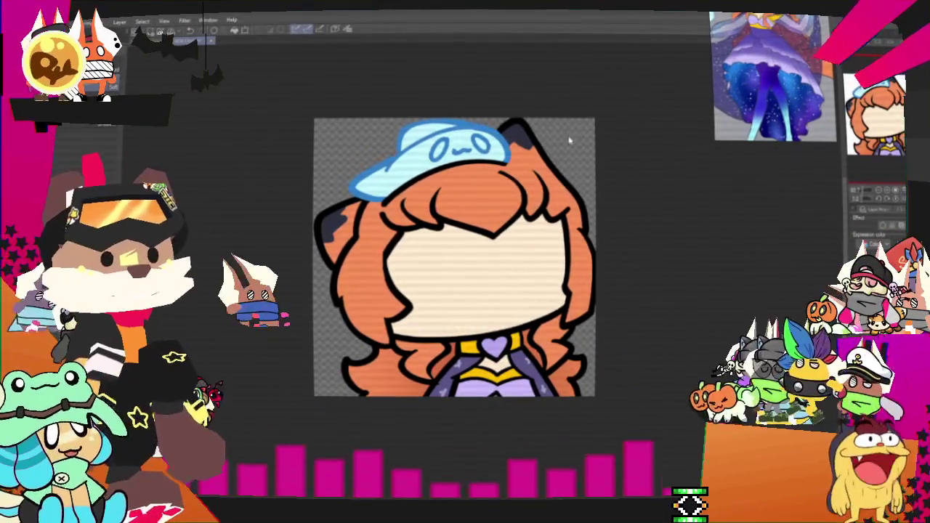
# - Clear the PureRef board, widen its window, and paste the top-hat cat image at large size
pyautogui.rightClick(786, 216)
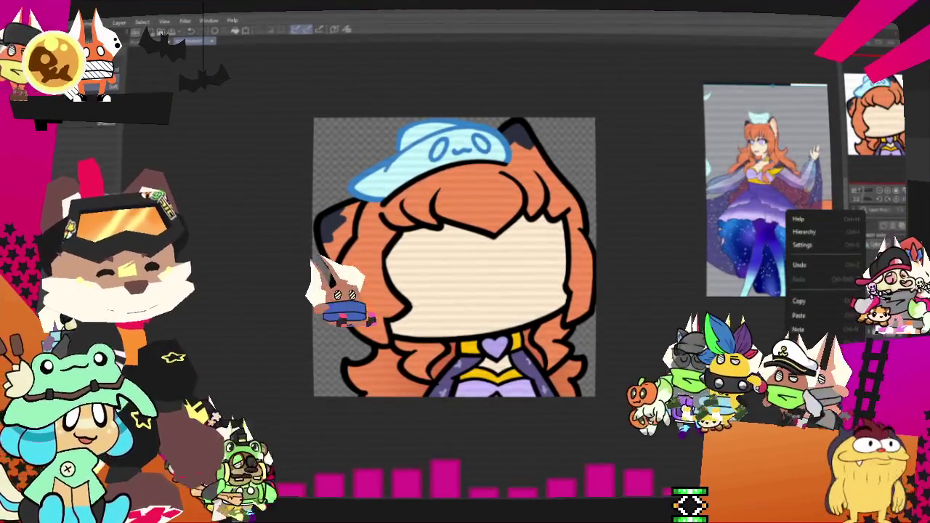
pyautogui.click(803, 327)
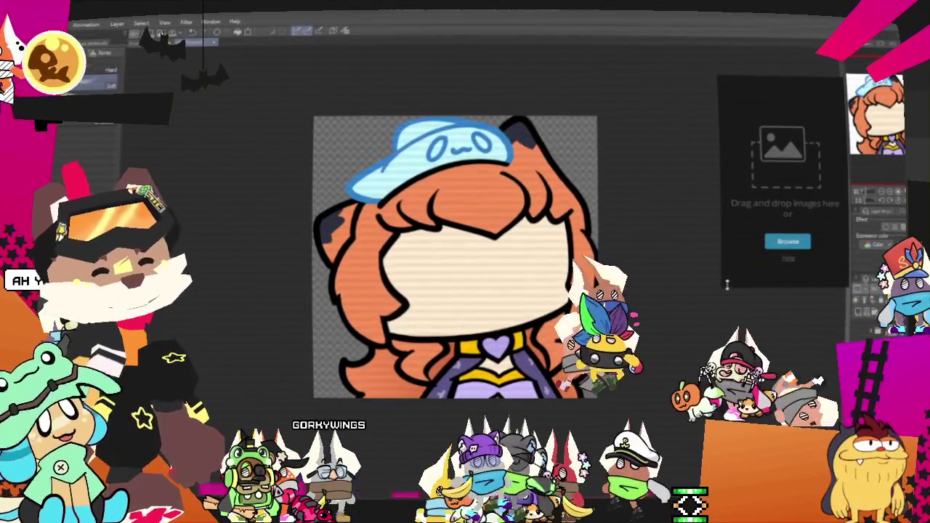
pyautogui.moveTo(731, 287); pyautogui.dragTo(570, 291)
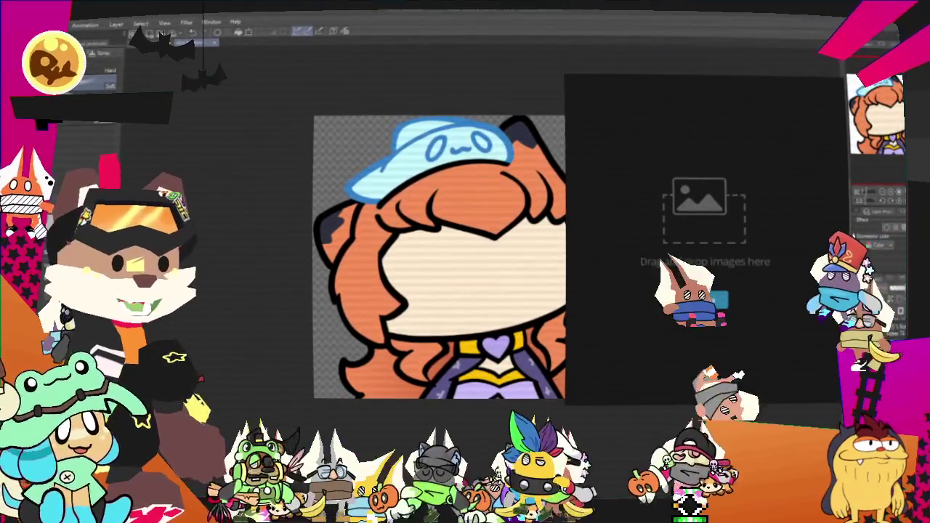
pyautogui.hotkey('ctrl', 'v')
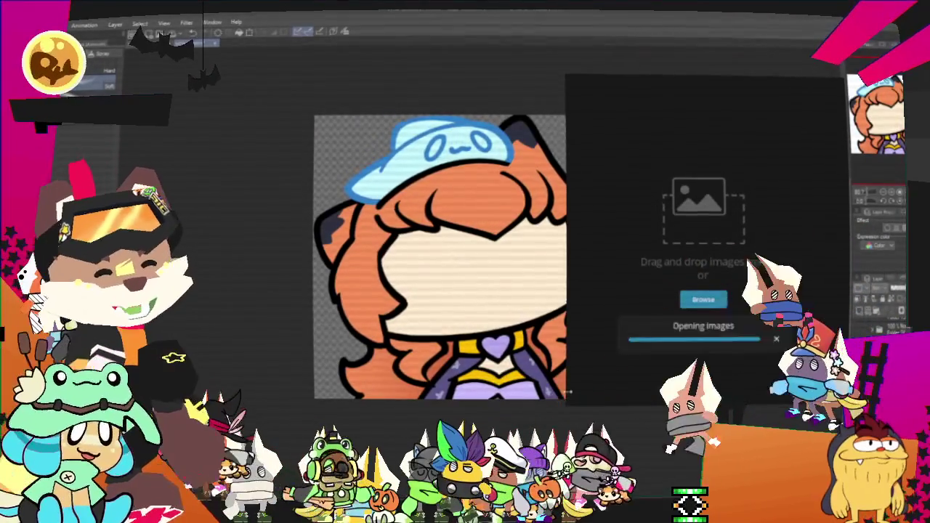
pyautogui.moveTo(566, 419)
pyautogui.mouseDown()
pyautogui.moveTo(322, 419)
pyautogui.moveTo(276, 250)
pyautogui.mouseUp()
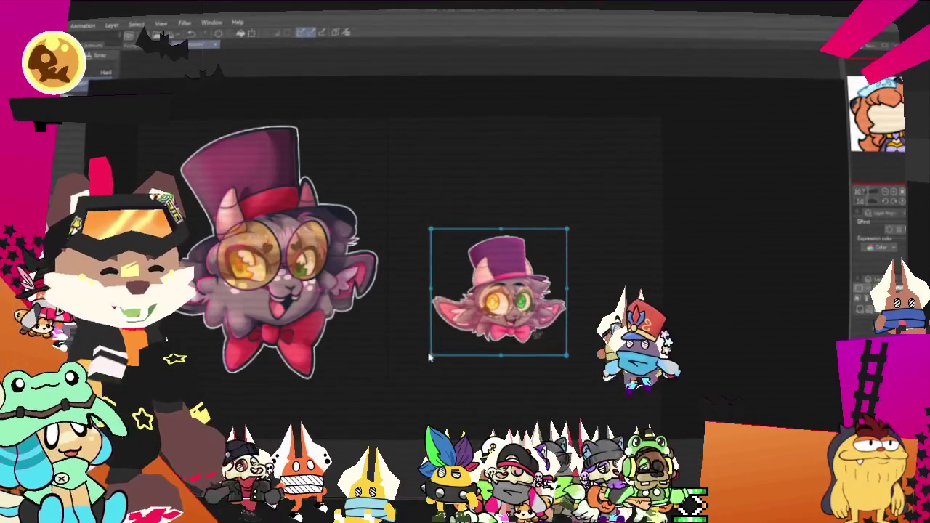
# - Line up the top-hat character references side by side and zoom the board out
pyautogui.moveTo(519, 308); pyautogui.dragTo(516, 299)
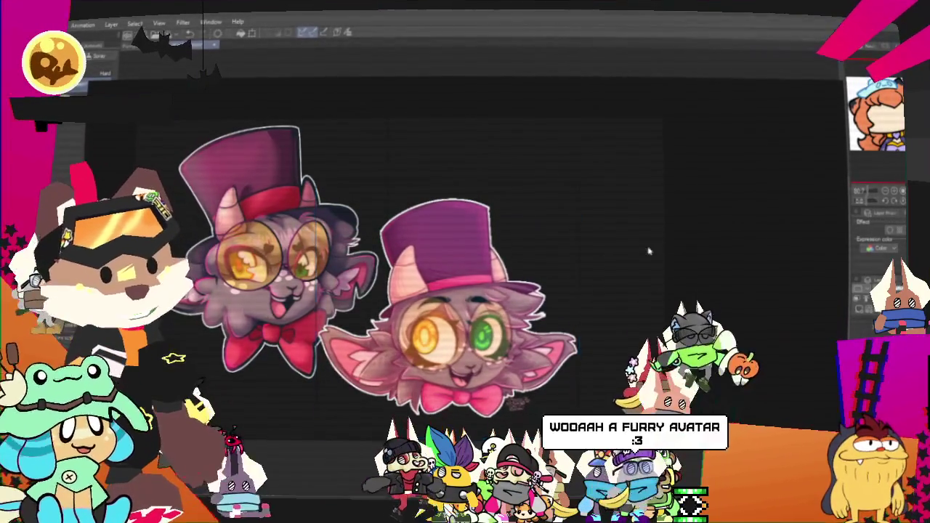
pyautogui.moveTo(647, 250); pyautogui.dragTo(609, 252)
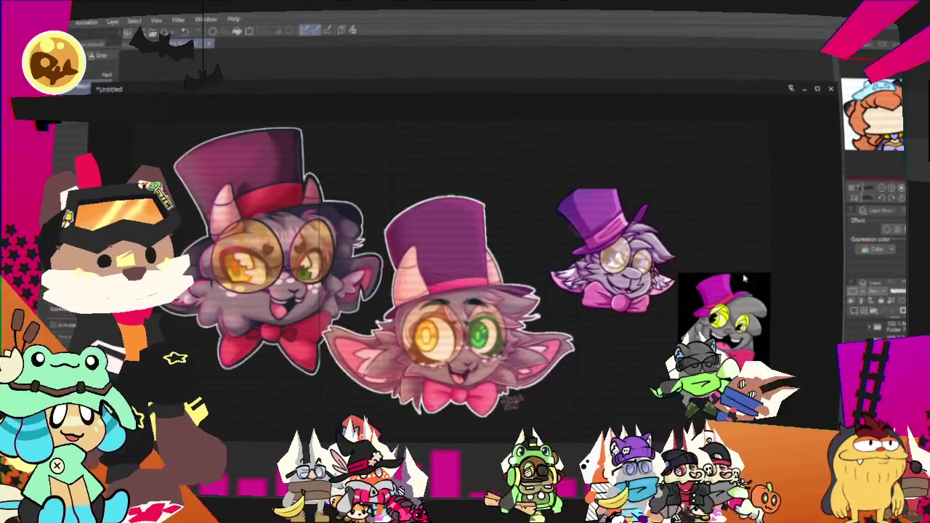
pyautogui.scroll(-1, 744, 278)
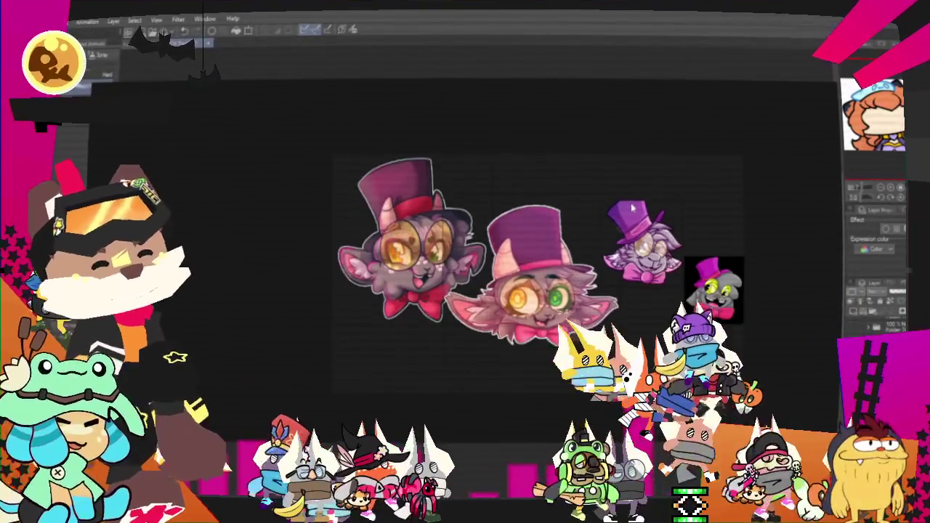
pyautogui.scroll(1, 638, 210)
pyautogui.scroll(-1, 634, 210)
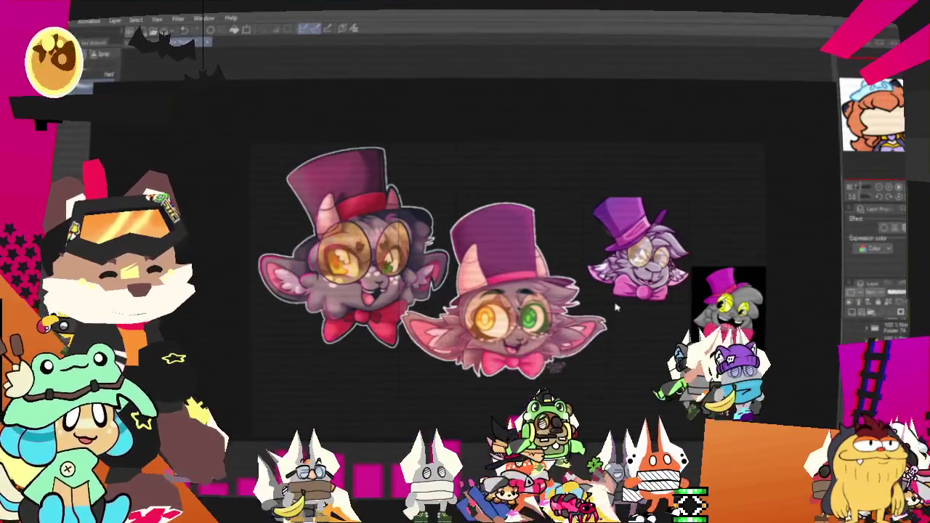
pyautogui.scroll(-1, 499, 266)
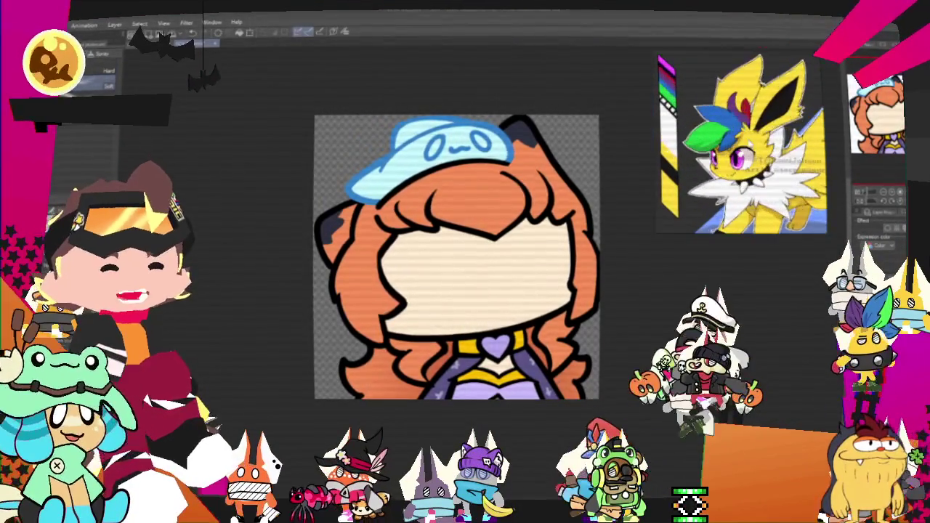
# - Open and dismiss PureRef's Help so the yellow fox reference shows beside the canvas
pyautogui.rightClick(760, 137)
pyautogui.click(774, 145)
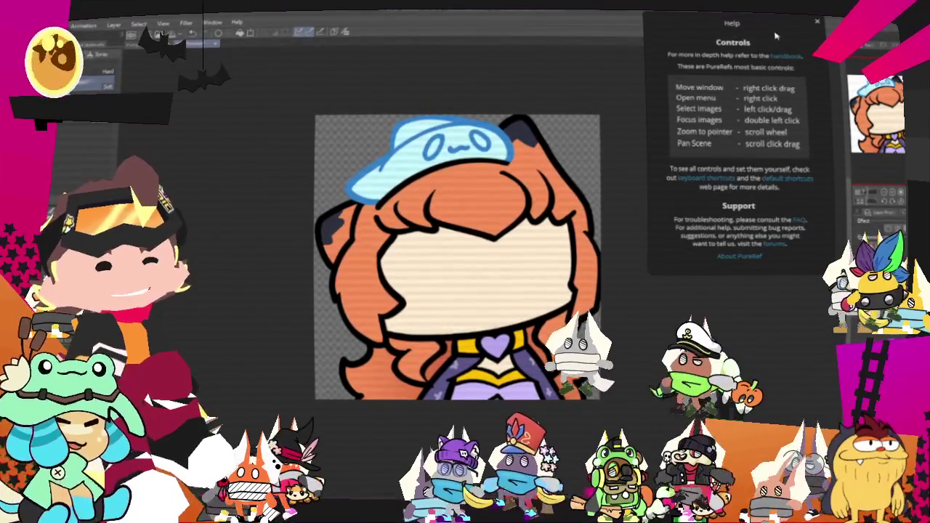
pyautogui.click(818, 23)
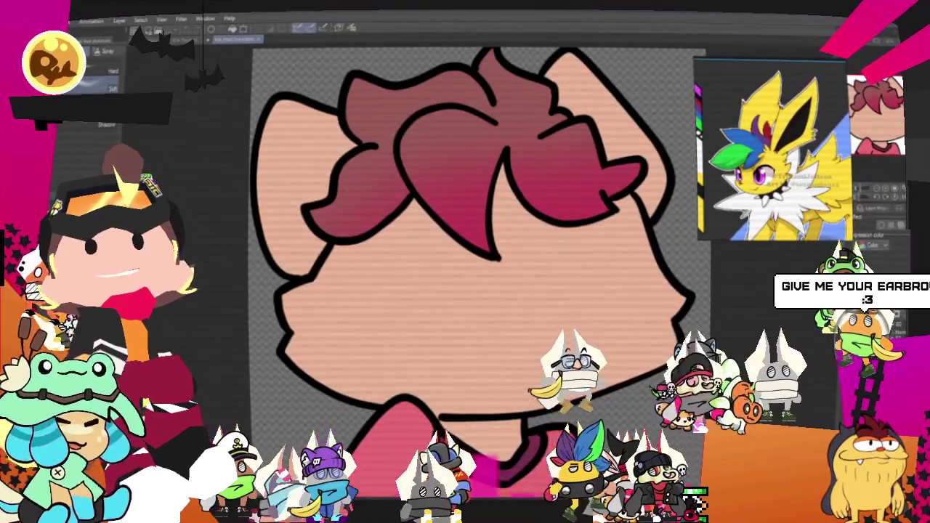
# - Zoom out twice with Ctrl+minus to fit the whole pink-haired head drawing
pyautogui.hotkey('ctrl', '-')
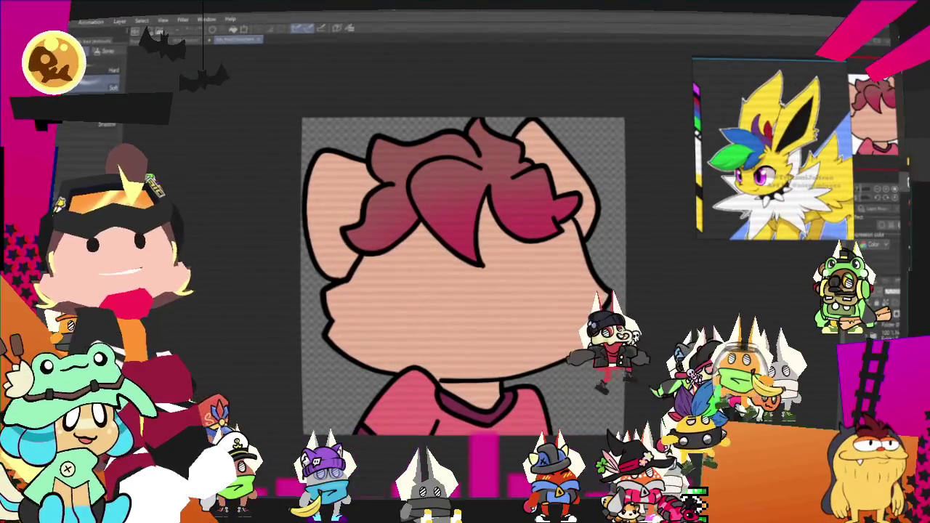
pyautogui.hotkey('ctrl', '-')
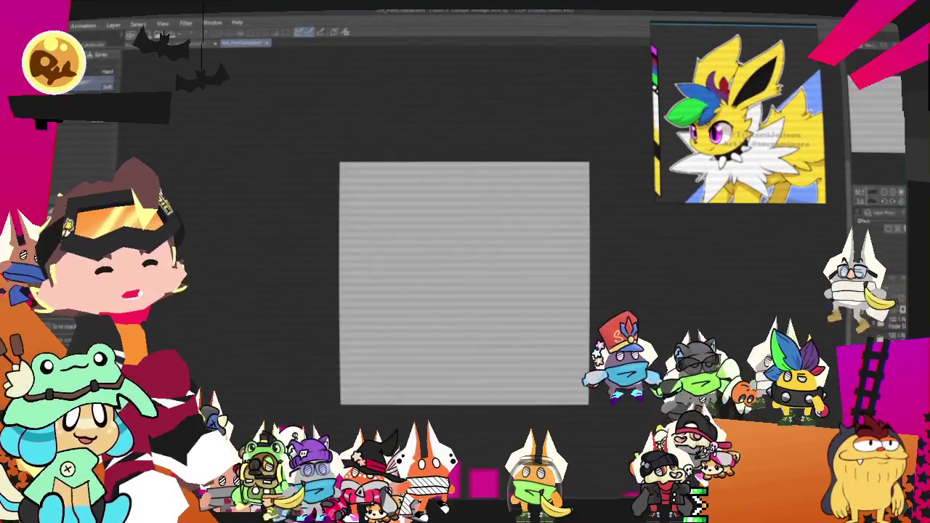
# - Hide the Paper layer and tint the head drawing blue with Layer Color
pyautogui.click(877, 311)
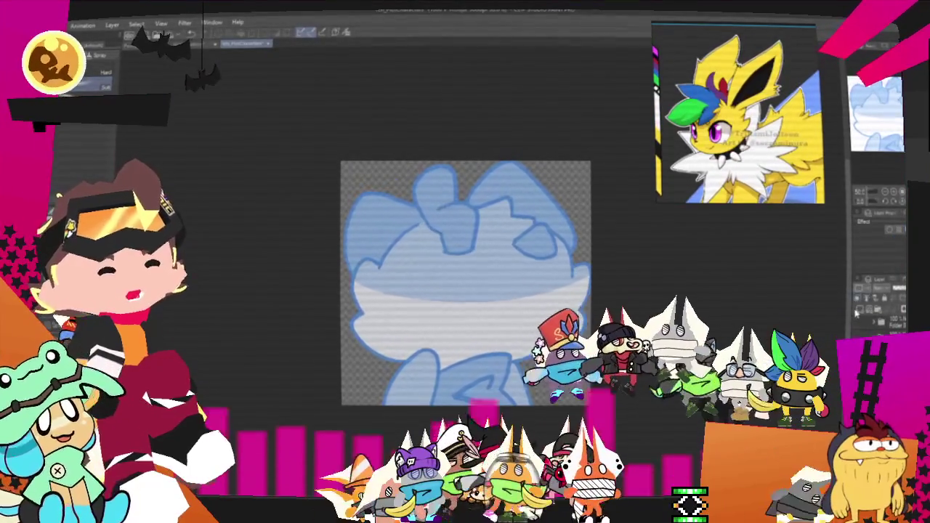
pyautogui.click(859, 311)
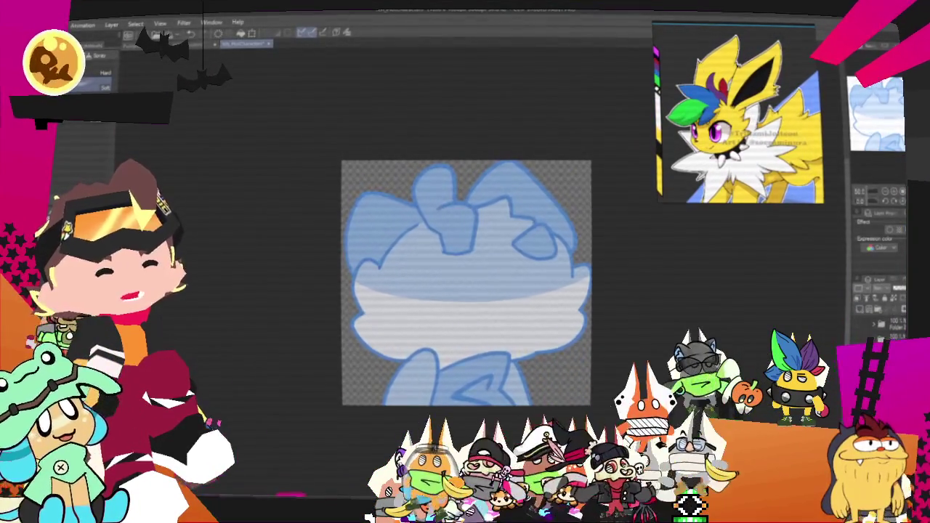
pyautogui.scroll(3, 436, 269)
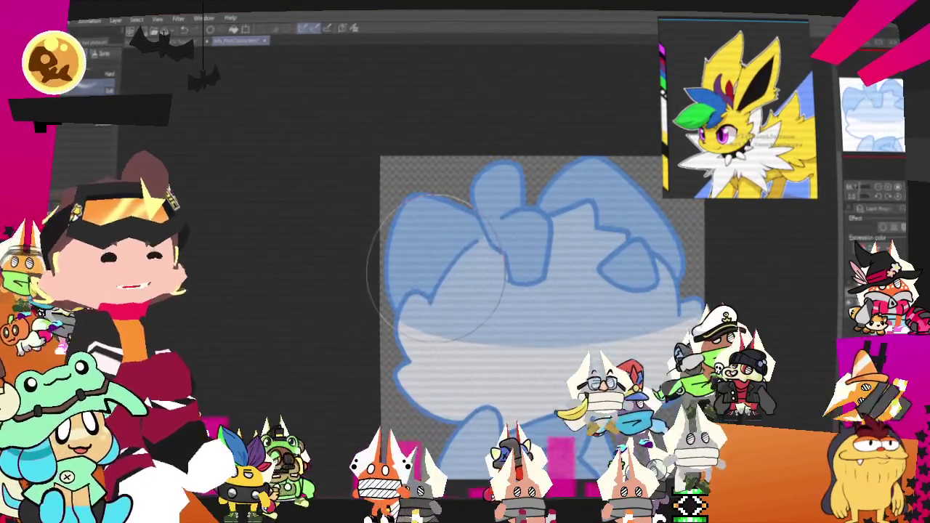
# - Centre the head in view and sketch the first curved hair strokes over the blue guide
pyautogui.moveTo(438, 272); pyautogui.dragTo(394, 257)
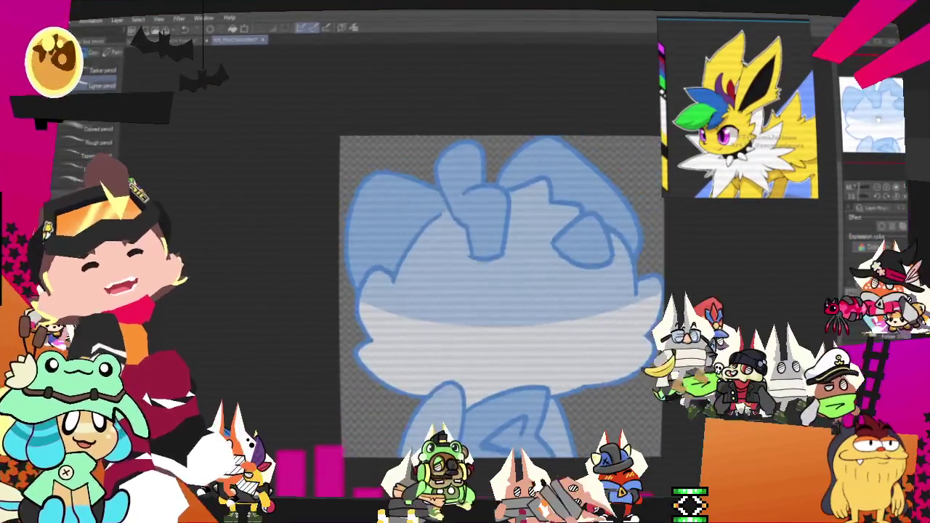
pyautogui.moveTo(497, 302); pyautogui.dragTo(545, 266)
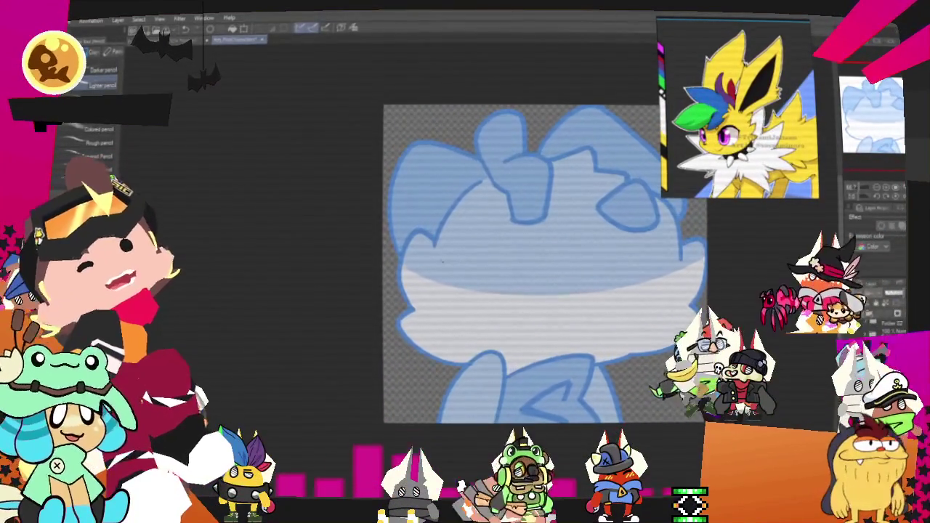
pyautogui.moveTo(408, 244); pyautogui.dragTo(444, 262)
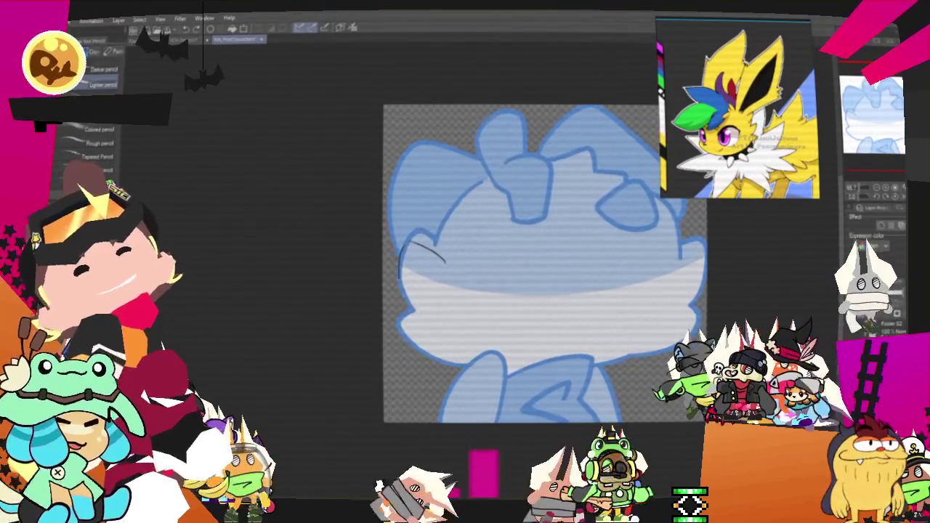
pyautogui.moveTo(415, 320); pyautogui.dragTo(399, 332)
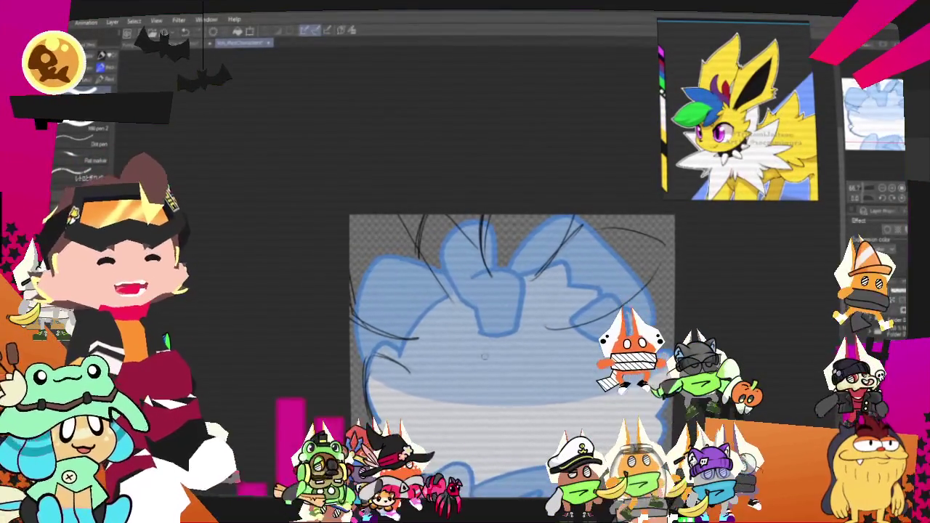
# - Pencil-sketch the head outline, spiky side fur and body, then select a lower-right area
pyautogui.moveTo(512, 356); pyautogui.dragTo(474, 320)
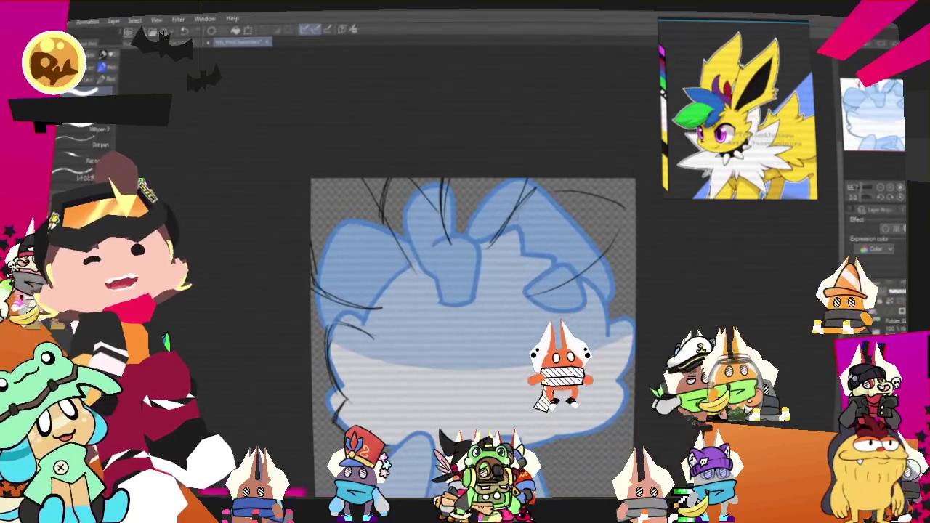
pyautogui.press('p')
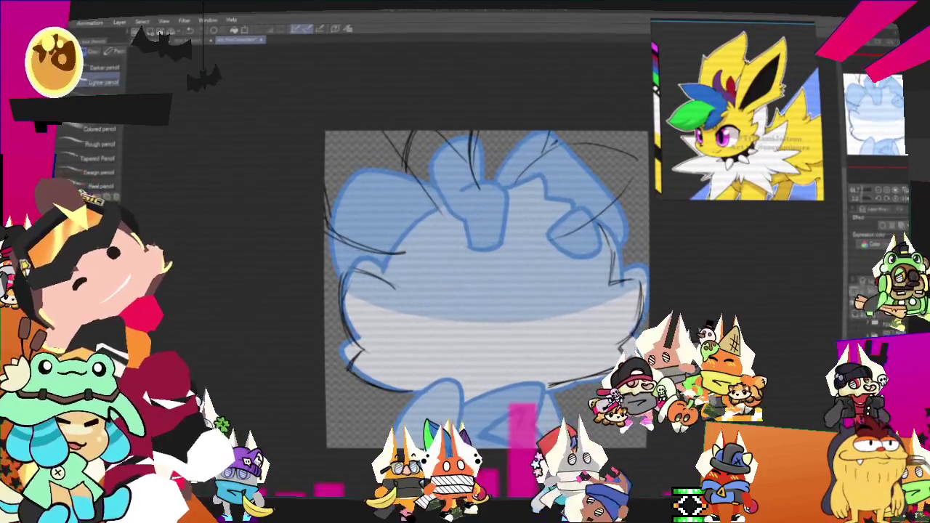
pyautogui.moveTo(485, 290); pyautogui.dragTo(510, 261)
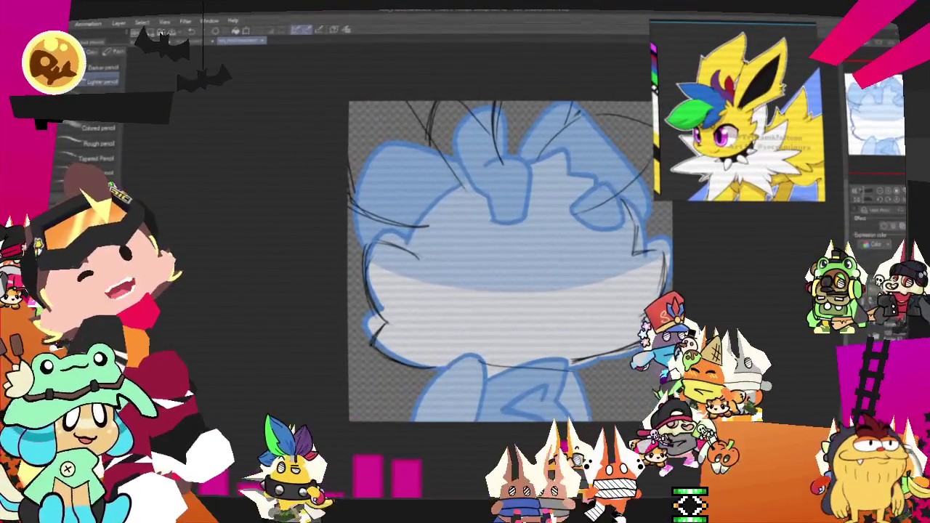
pyautogui.moveTo(481, 385); pyautogui.dragTo(581, 401)
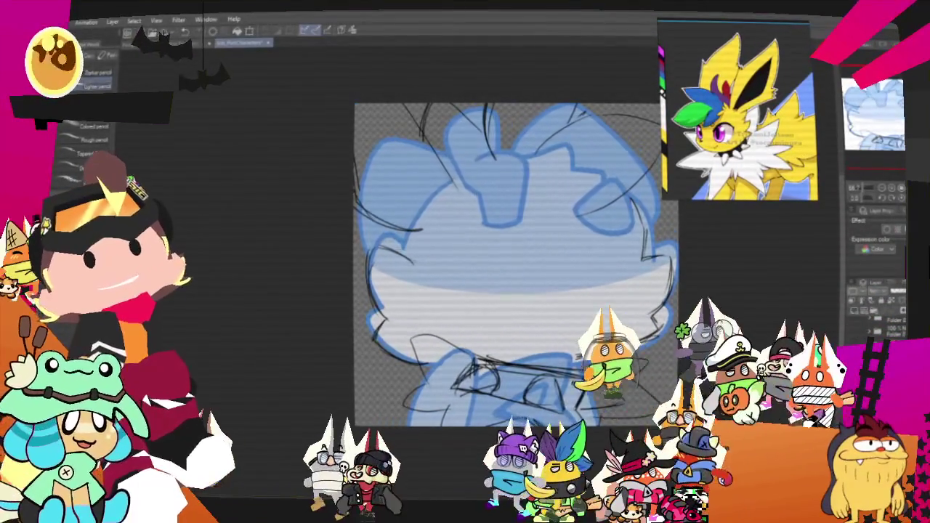
pyautogui.press('u')
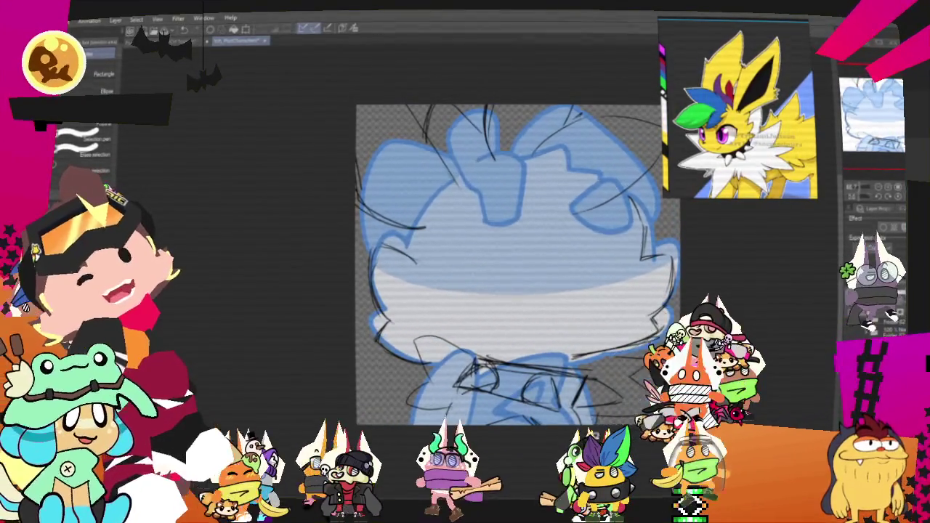
pyautogui.moveTo(598, 360); pyautogui.dragTo(639, 407)
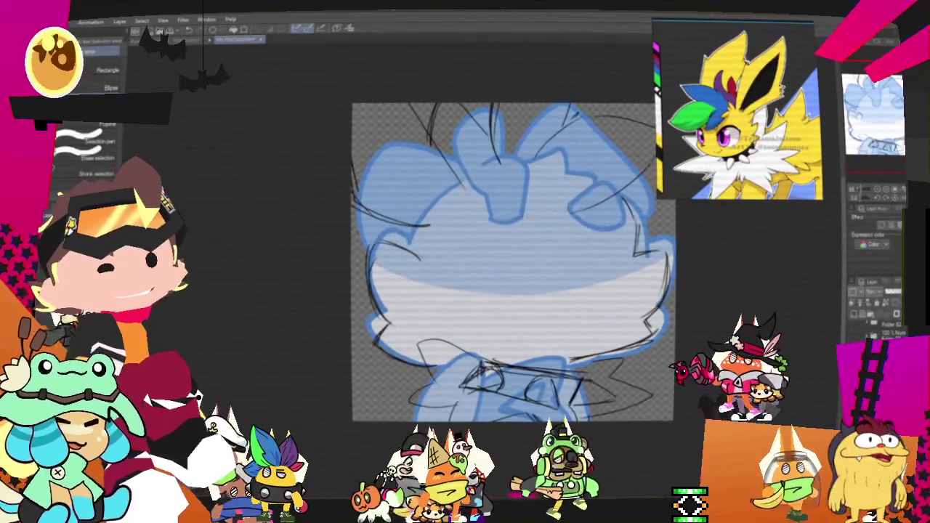
# - Drop the selection, return to the pencil, and tint the sketch layer blue via Layer Color
pyautogui.moveTo(513, 262); pyautogui.dragTo(467, 292)
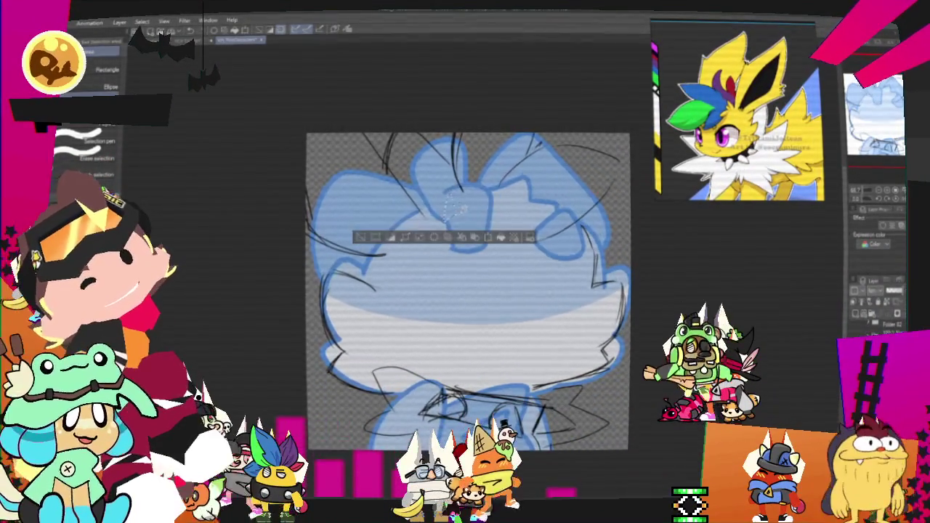
pyautogui.press('p')
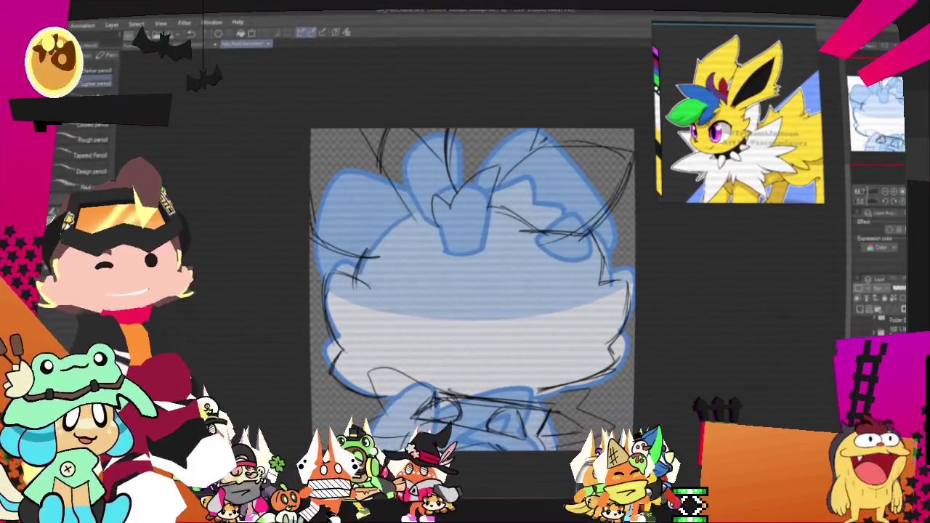
pyautogui.click(880, 222)
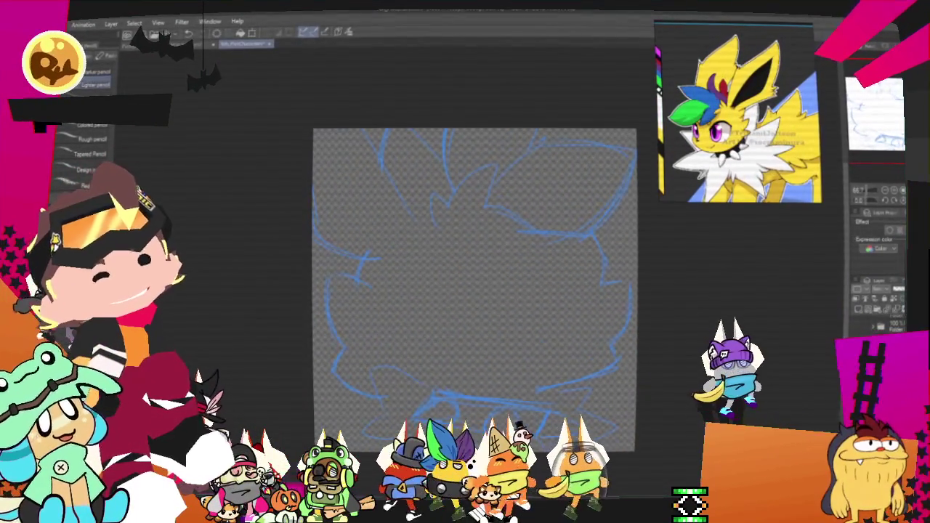
# - Ink the head's upper-left outline and top spikes with Mili pen 2, undoing test strokes
pyautogui.press('p')
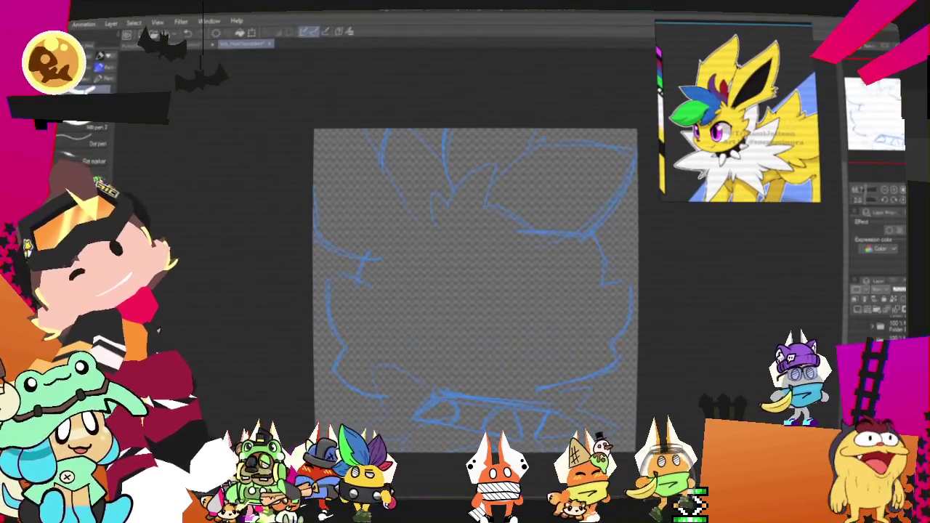
pyautogui.moveTo(363, 212)
pyautogui.mouseDown()
pyautogui.moveTo(355, 260)
pyautogui.moveTo(535, 392)
pyautogui.mouseUp()
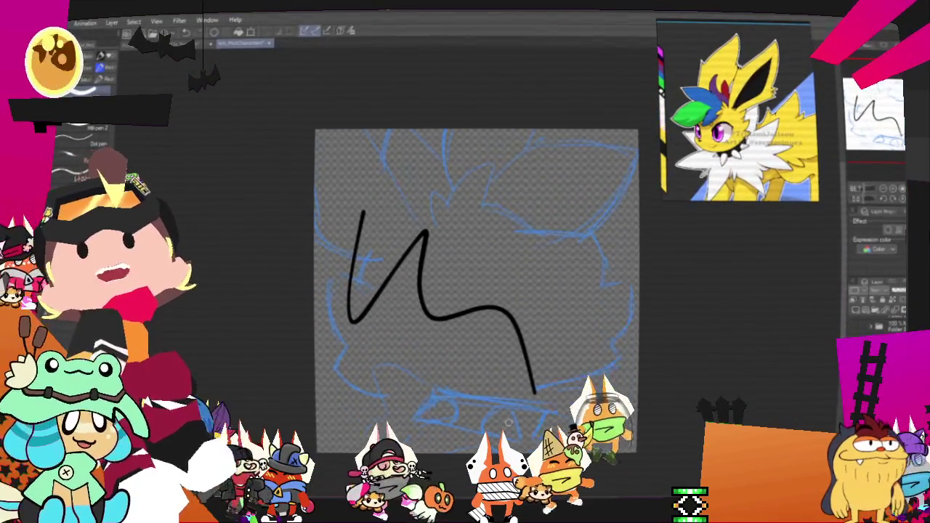
pyautogui.scroll(3, 508, 421)
pyautogui.hotkey('ctrl', 'z')
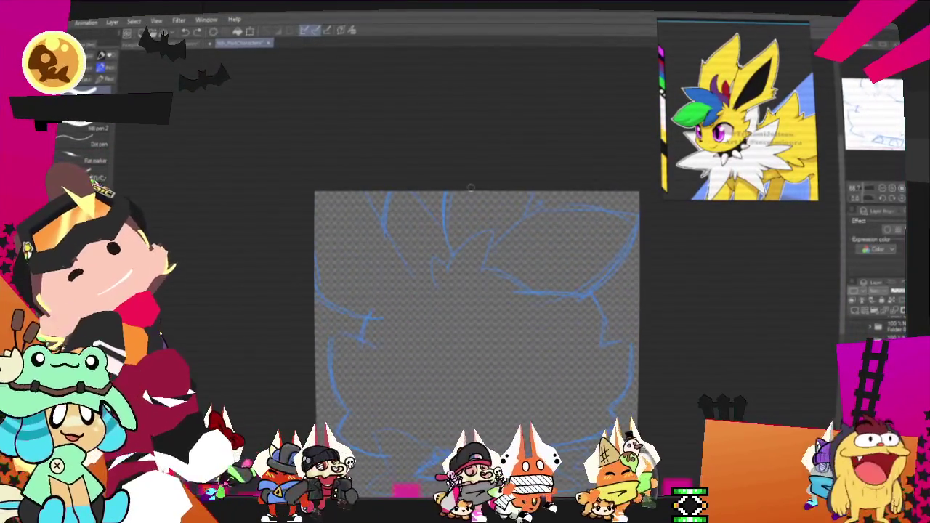
pyautogui.moveTo(431, 256)
pyautogui.mouseDown()
pyautogui.moveTo(428, 284)
pyautogui.moveTo(487, 236)
pyautogui.moveTo(477, 263)
pyautogui.mouseUp()
pyautogui.hotkey('ctrl', 'z')
pyautogui.hotkey('ctrl', 'z')
pyautogui.hotkey('ctrl', 'z')
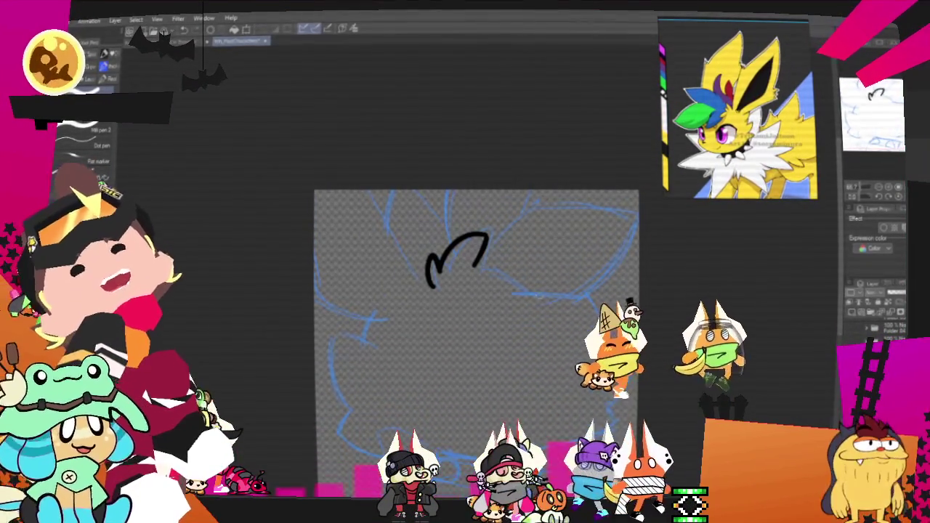
pyautogui.moveTo(367, 191); pyautogui.dragTo(427, 285)
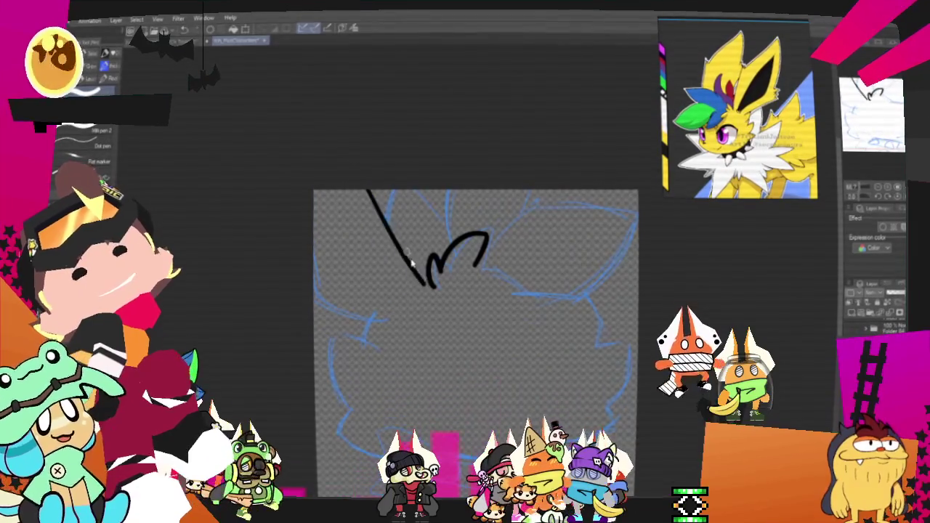
pyautogui.moveTo(370, 191); pyautogui.dragTo(431, 286)
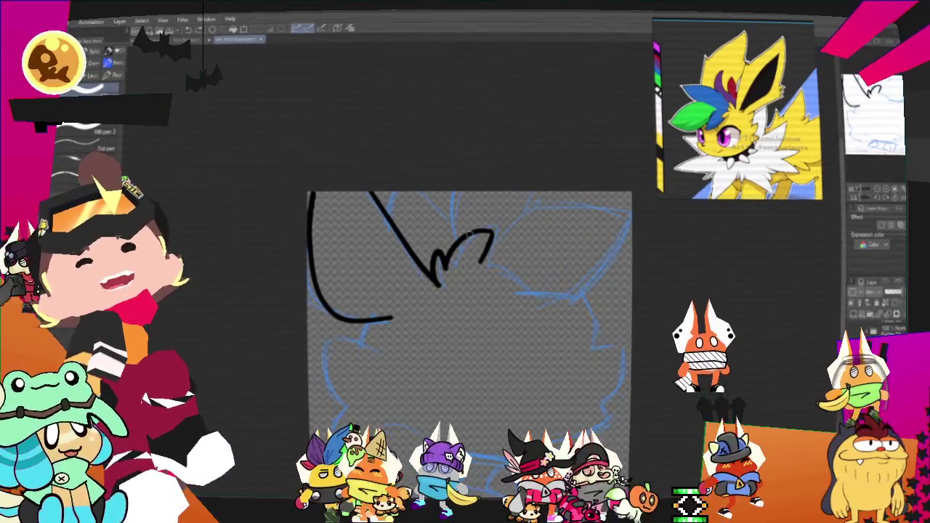
pyautogui.moveTo(434, 194); pyautogui.dragTo(441, 222)
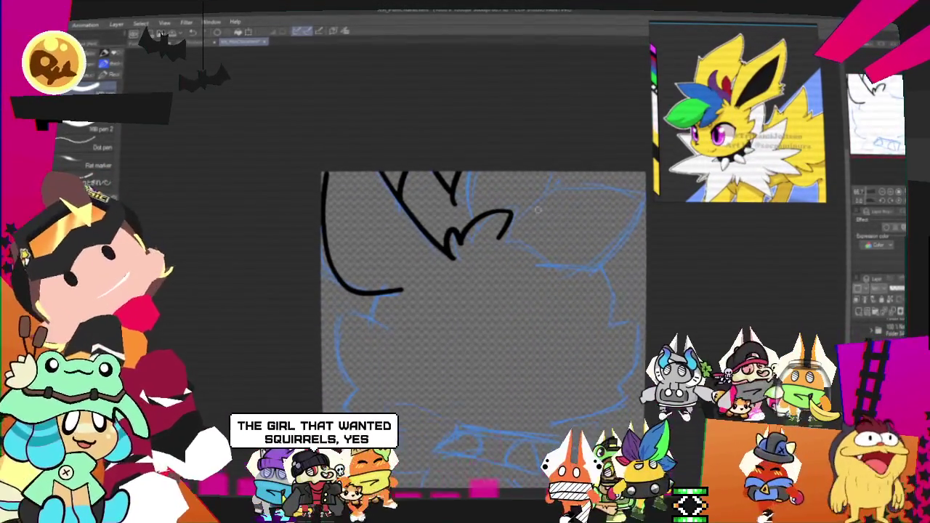
# - Ink the central fur tuft, right-side head curve and lower-left cheek spike, undoing stray strokes
pyautogui.moveTo(494, 232); pyautogui.dragTo(585, 190)
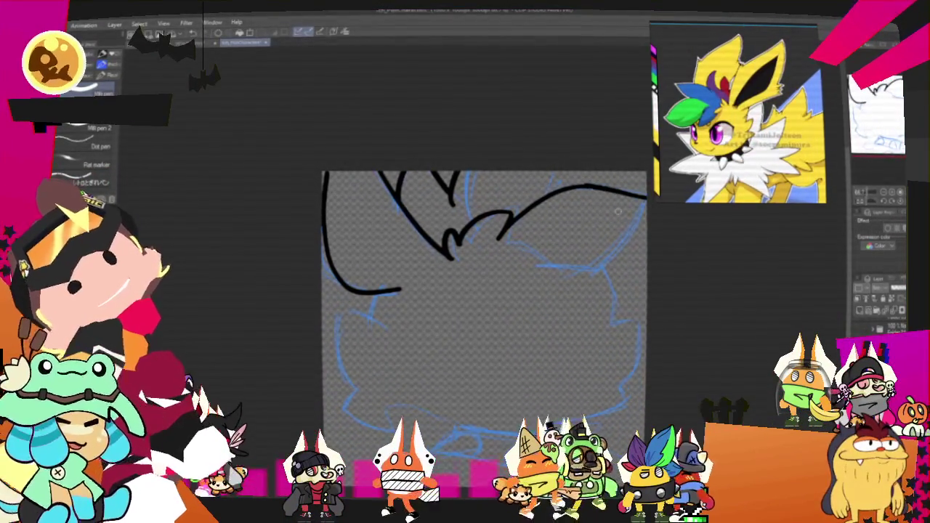
pyautogui.moveTo(646, 219); pyautogui.dragTo(597, 263)
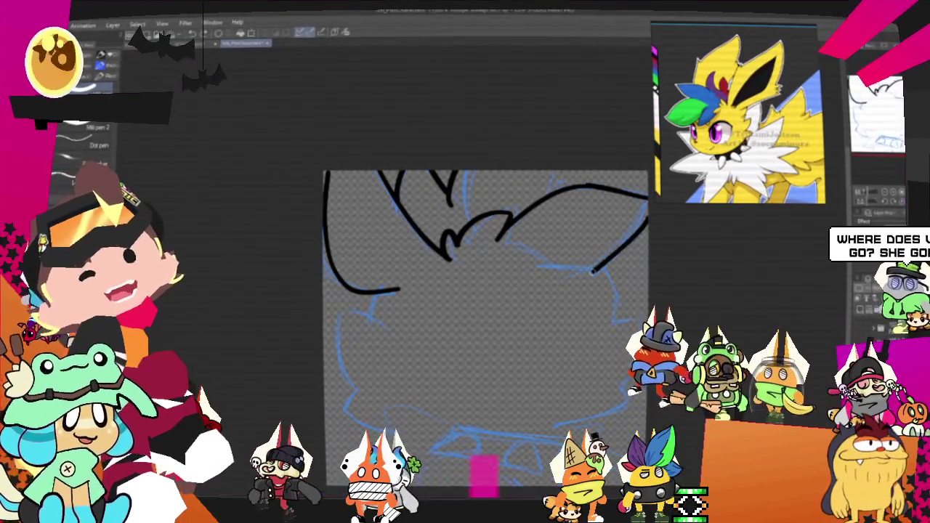
pyautogui.moveTo(528, 271); pyautogui.dragTo(543, 272)
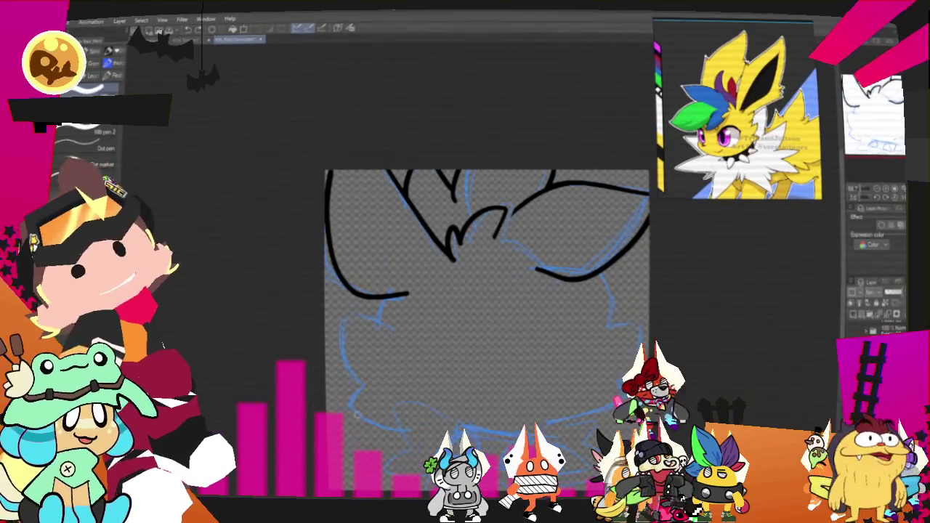
pyautogui.moveTo(508, 218); pyautogui.dragTo(536, 265)
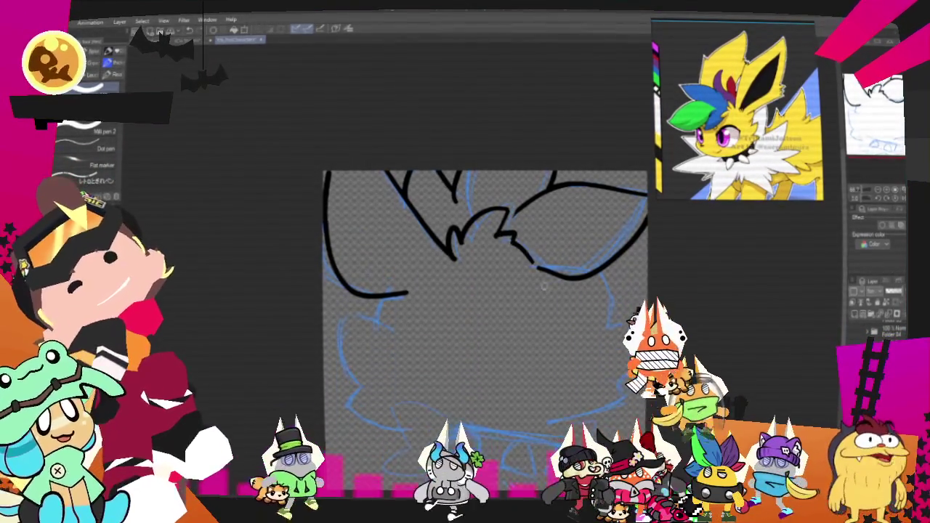
pyautogui.hotkey('ctrl', 'z')
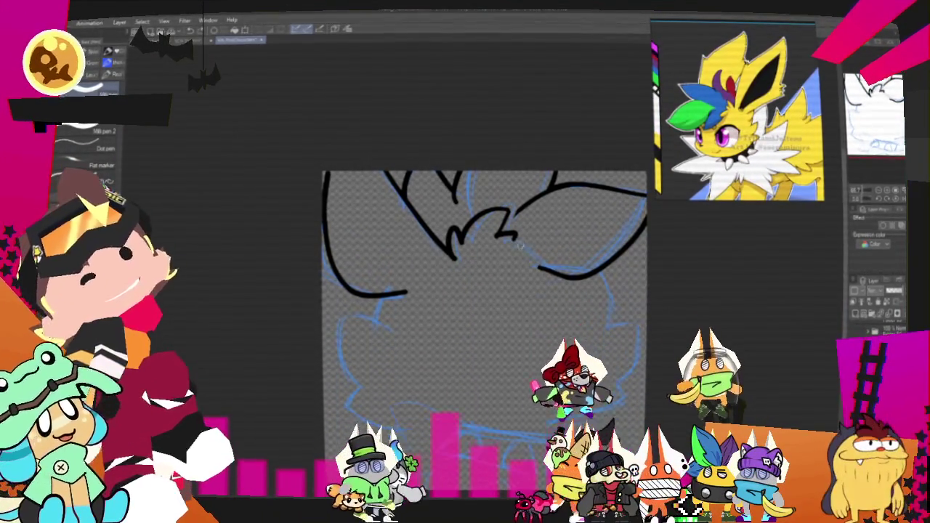
pyautogui.moveTo(517, 240); pyautogui.dragTo(537, 267)
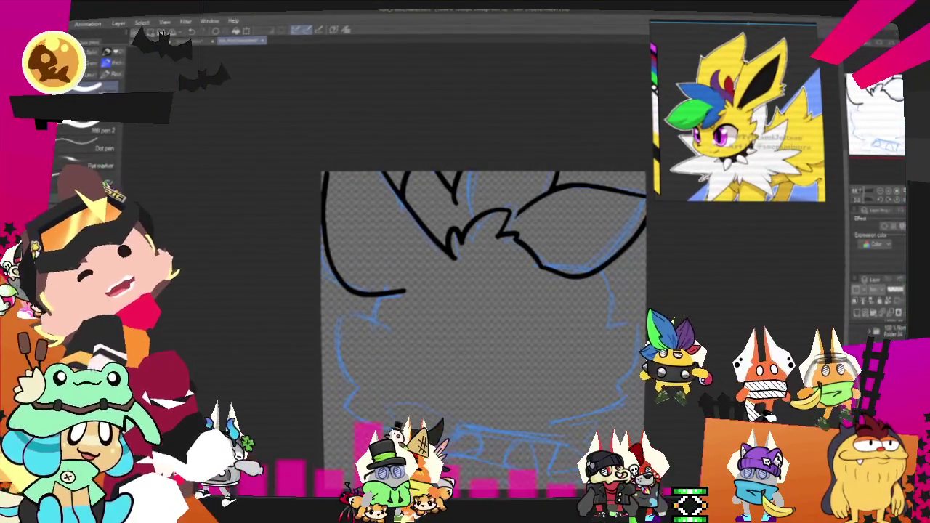
pyautogui.hotkey('ctrl', 'z')
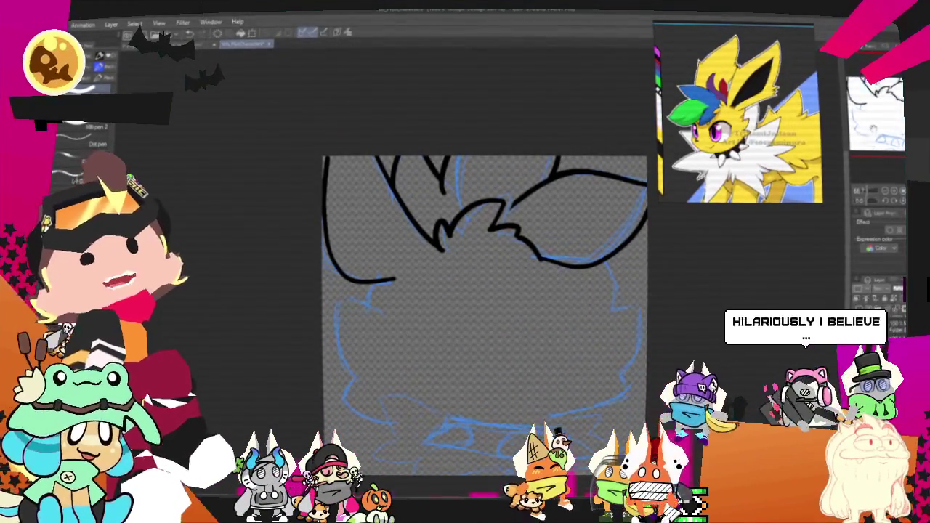
pyautogui.scroll(2, 479, 312)
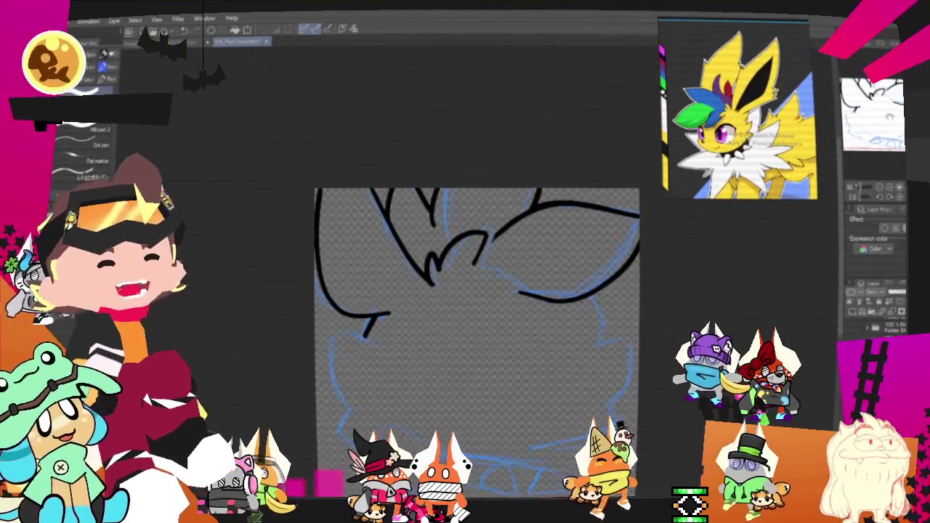
# - Ink the left cheek outline in black, redrawing its lower end after an undo
pyautogui.moveTo(477, 341); pyautogui.dragTo(544, 297)
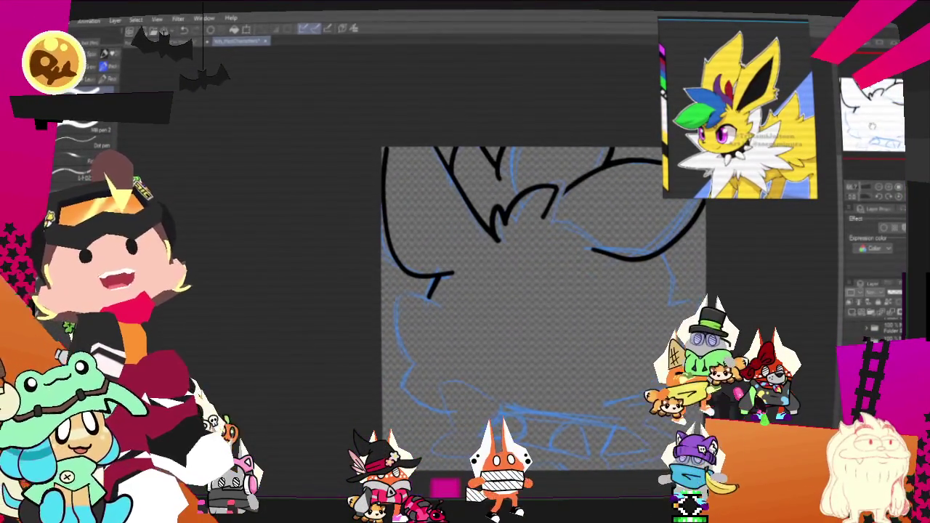
pyautogui.moveTo(538, 312); pyautogui.dragTo(565, 298)
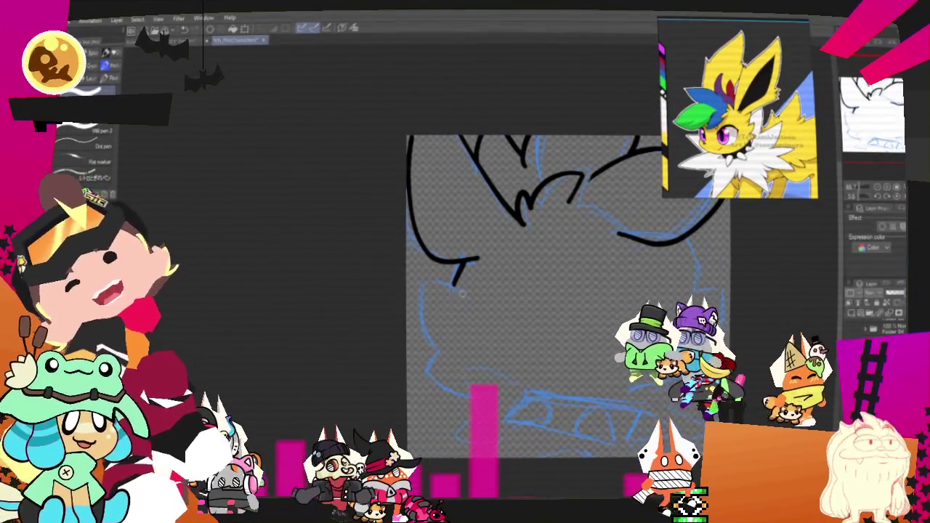
pyautogui.moveTo(462, 293); pyautogui.dragTo(428, 279)
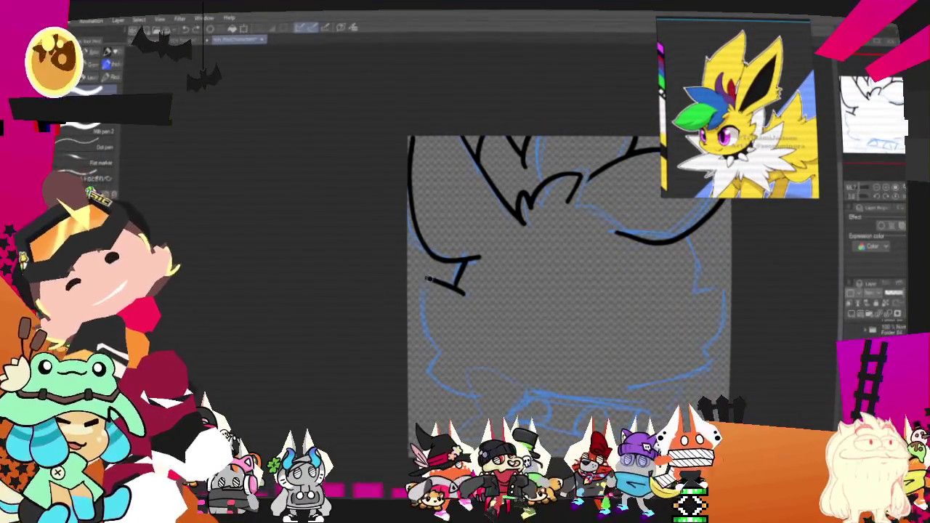
pyautogui.moveTo(445, 278); pyautogui.dragTo(455, 350)
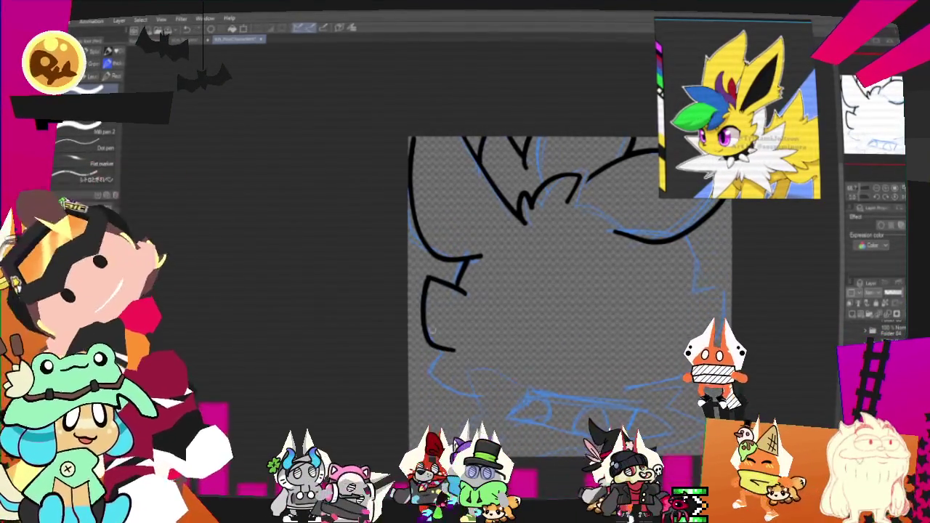
pyautogui.hotkey('ctrl', 'z')
pyautogui.moveTo(448, 349); pyautogui.dragTo(428, 381)
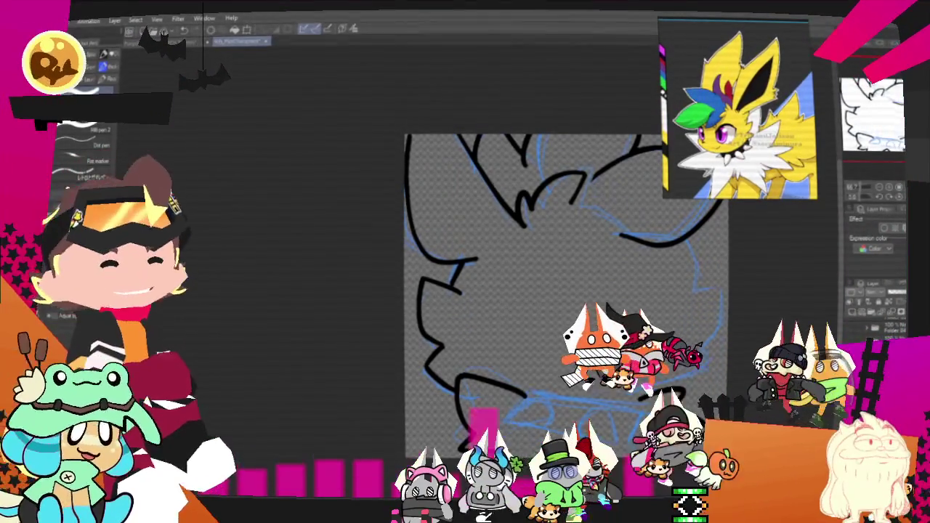
# - Ink spiky black fur strokes along the head's lower edge and right side
pyautogui.moveTo(553, 290); pyautogui.dragTo(536, 260)
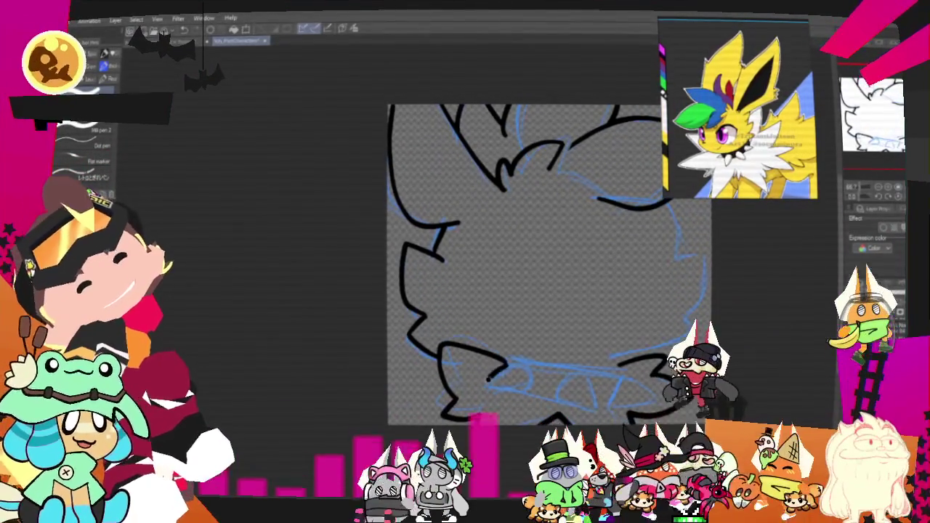
pyautogui.moveTo(506, 361); pyautogui.dragTo(511, 380)
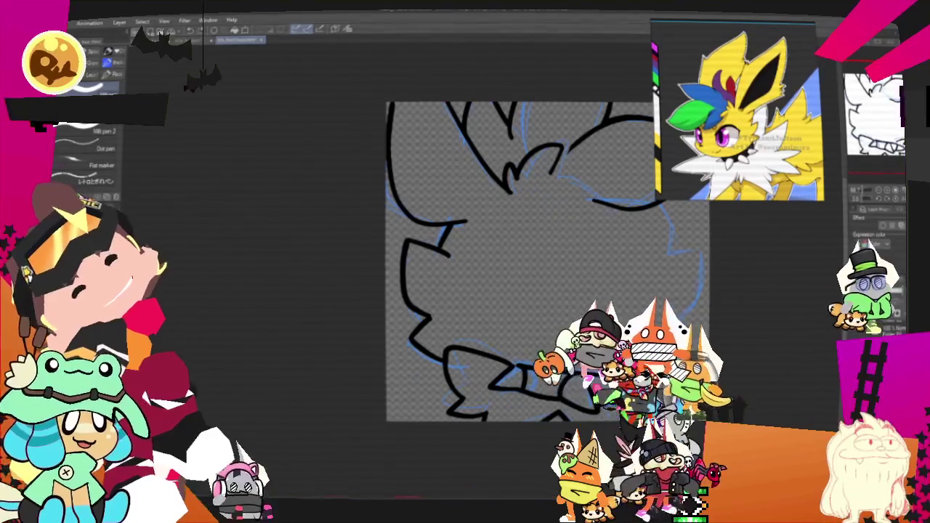
pyautogui.moveTo(546, 261)
pyautogui.mouseDown()
pyautogui.moveTo(483, 284)
pyautogui.moveTo(539, 316)
pyautogui.moveTo(539, 300)
pyautogui.mouseUp()
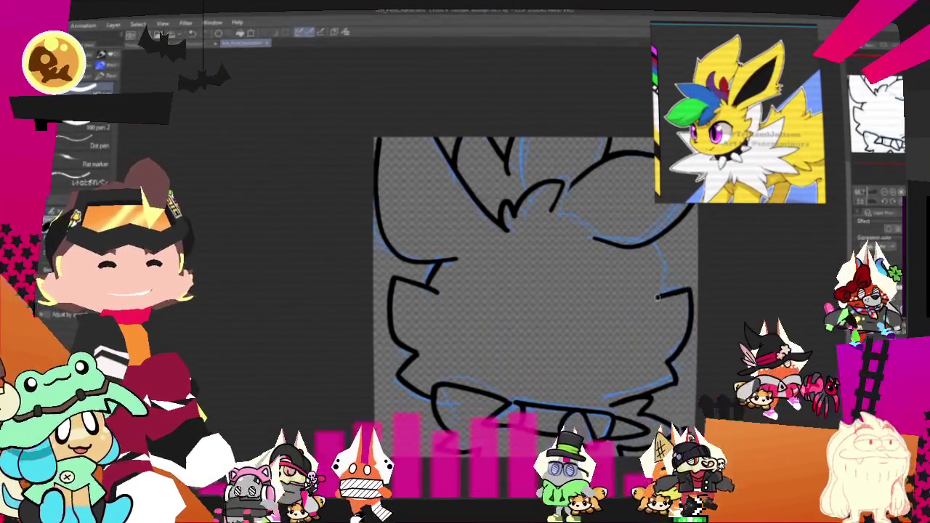
pyautogui.moveTo(667, 297); pyautogui.dragTo(688, 290)
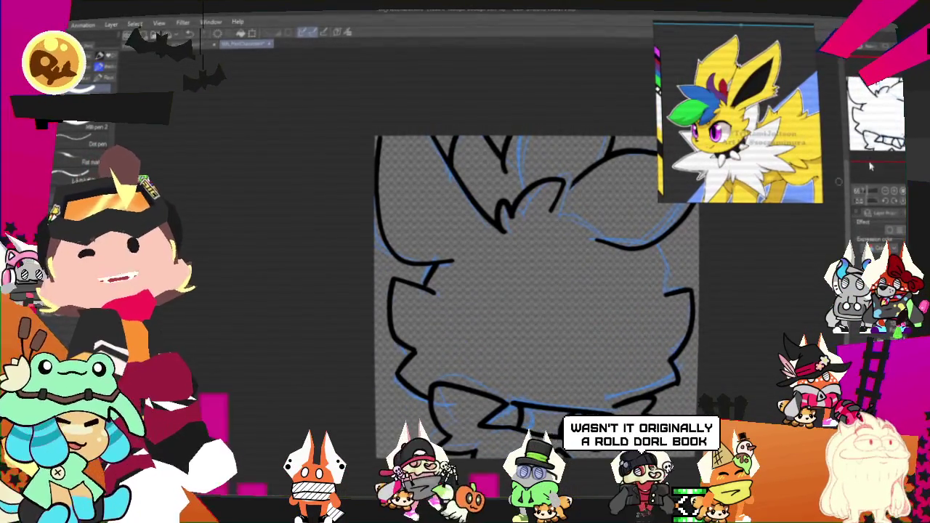
# - Turn off the blue sketch layer so only the black head lineart with its spiky collar shows
pyautogui.scroll(1, 679, 184)
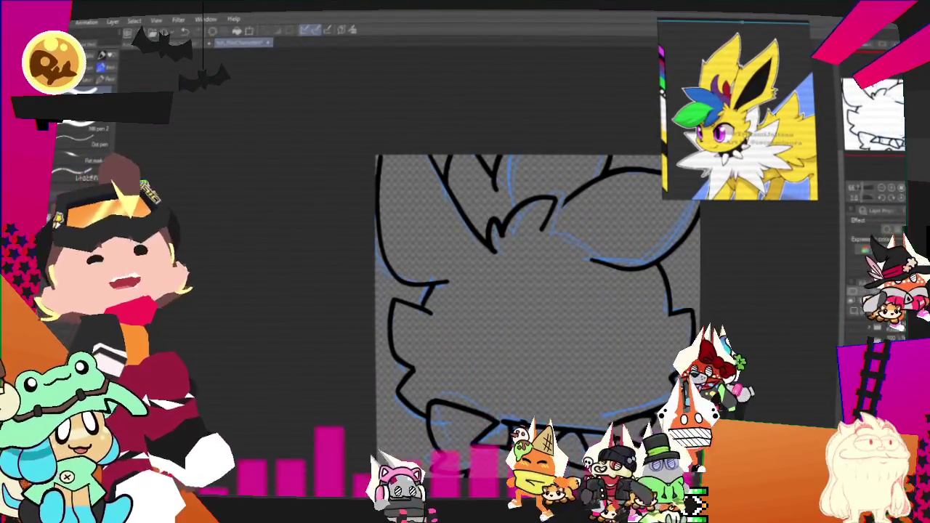
pyautogui.scroll(-1, 537, 305)
pyautogui.scroll(-2, 537, 298)
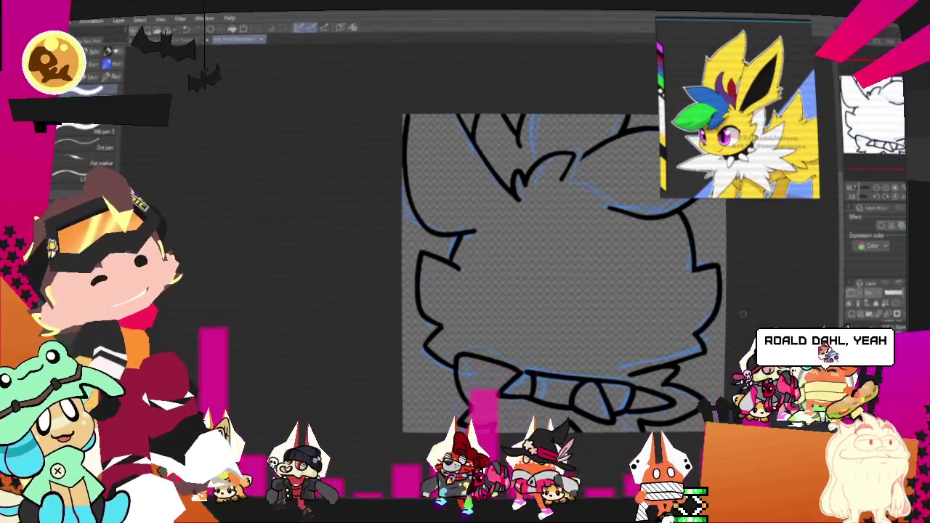
pyautogui.scroll(3, 552, 290)
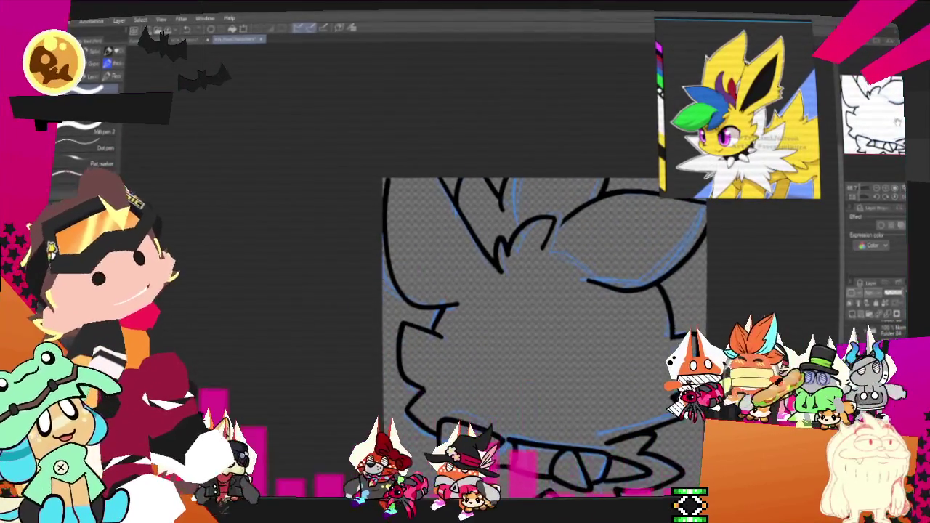
pyautogui.scroll(-2, 545, 326)
pyautogui.click(856, 225)
pyautogui.scroll(-3, 544, 305)
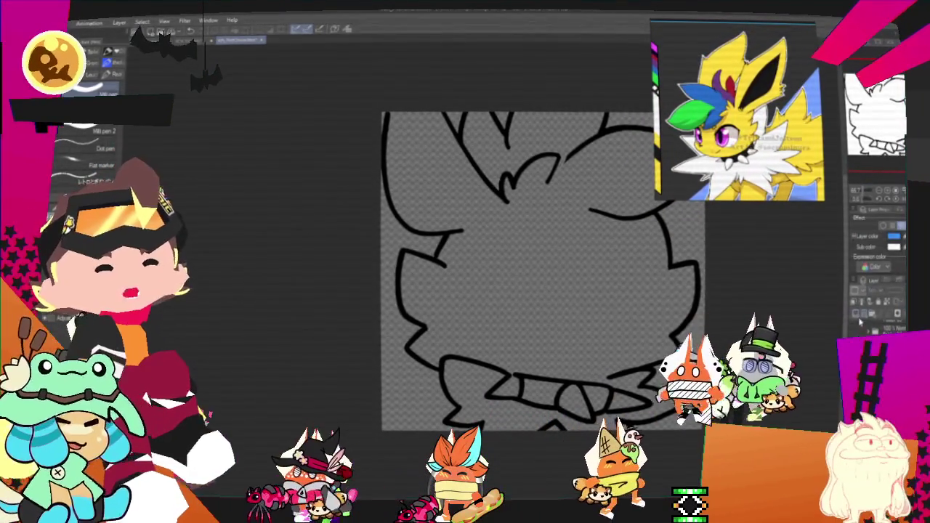
pyautogui.moveTo(866, 187); pyautogui.dragTo(845, 161)
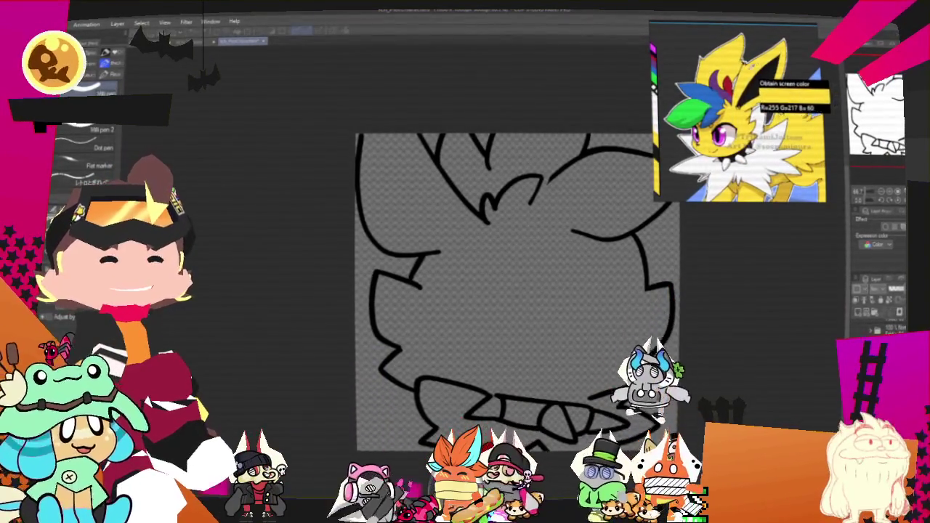
# - Flat-fill the head yellow, the inner ear black, and the collar white with a grey band
pyautogui.moveTo(421, 189); pyautogui.dragTo(398, 180)
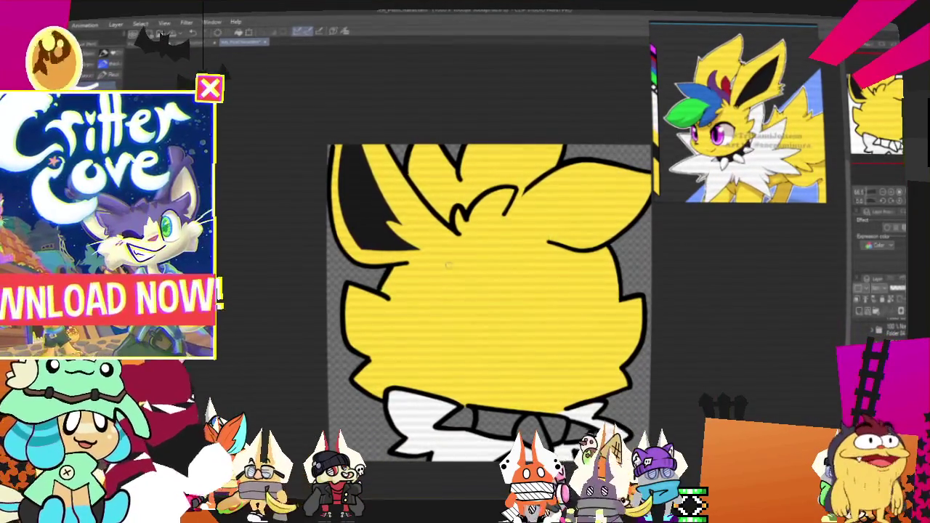
pyautogui.moveTo(486, 291)
pyautogui.mouseDown()
pyautogui.moveTo(473, 310)
pyautogui.moveTo(480, 302)
pyautogui.mouseUp()
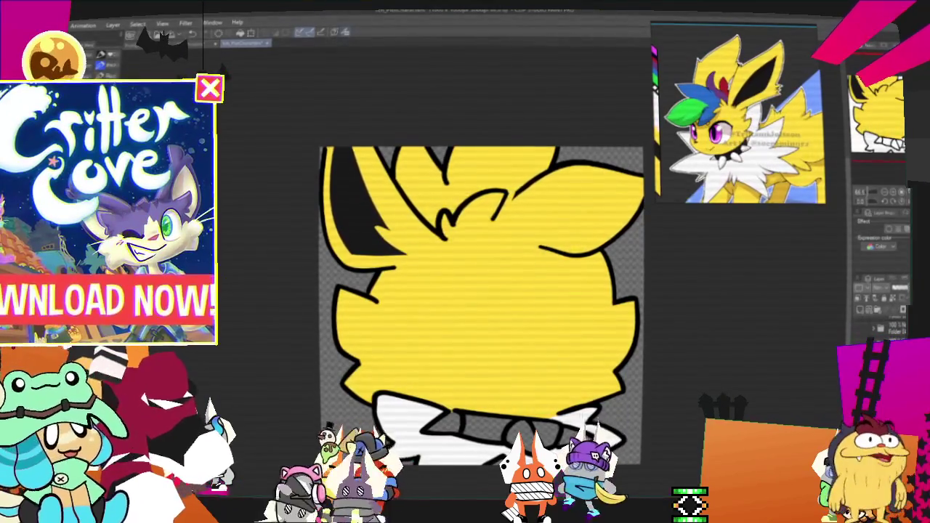
pyautogui.scroll(2, 479, 305)
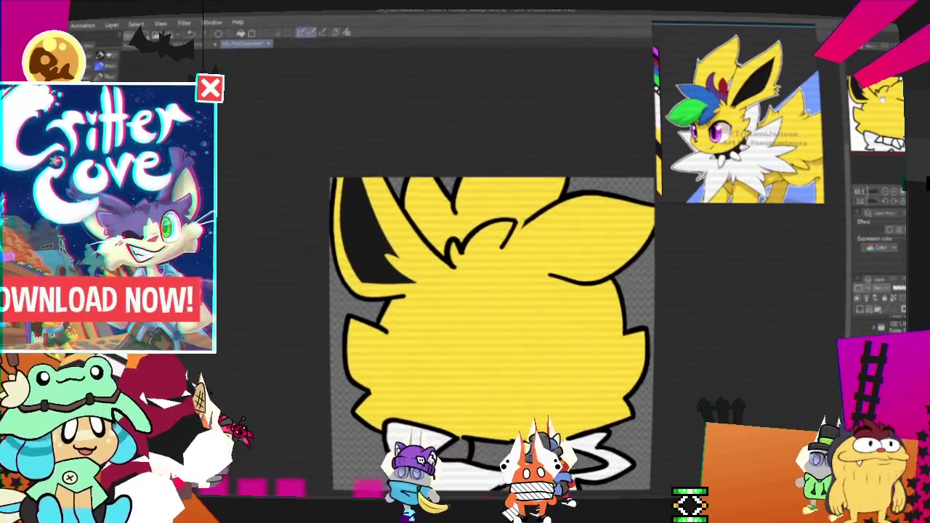
pyautogui.moveTo(480, 305); pyautogui.dragTo(496, 326)
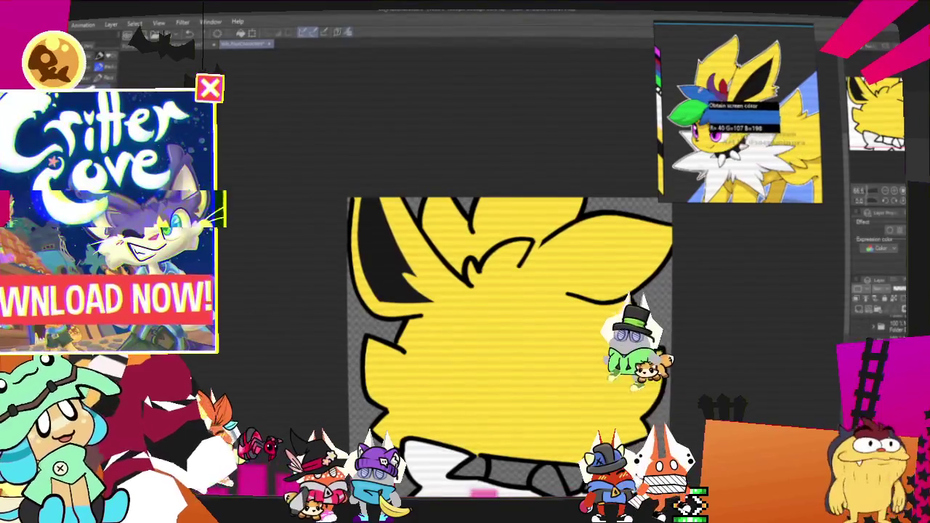
# - Paint purple, blue and green crest tufts atop the yellow head, then zoom out
pyautogui.moveTo(509, 327); pyautogui.dragTo(545, 331)
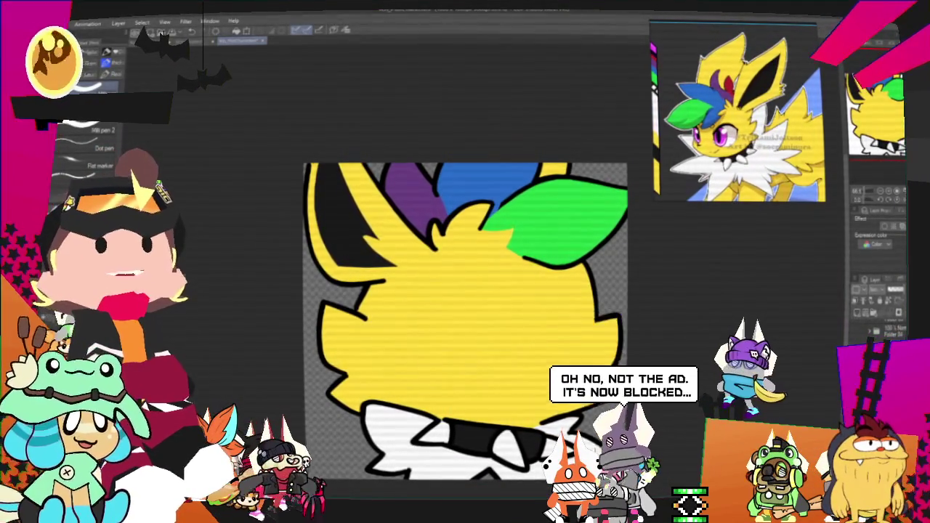
pyautogui.scroll(-3, 530, 354)
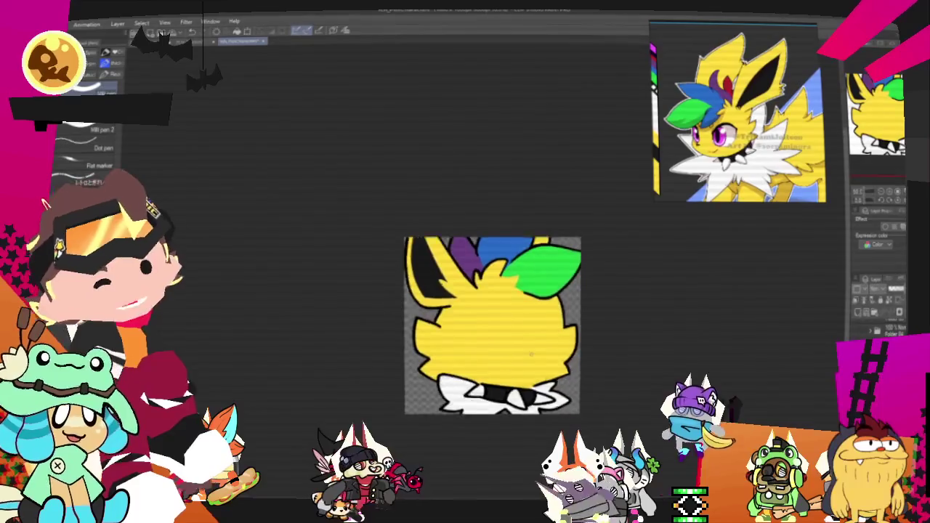
# - Export the current layer as a single-layer head image into the PlottingCharacters folder
pyautogui.hotkey('alt', 'f')
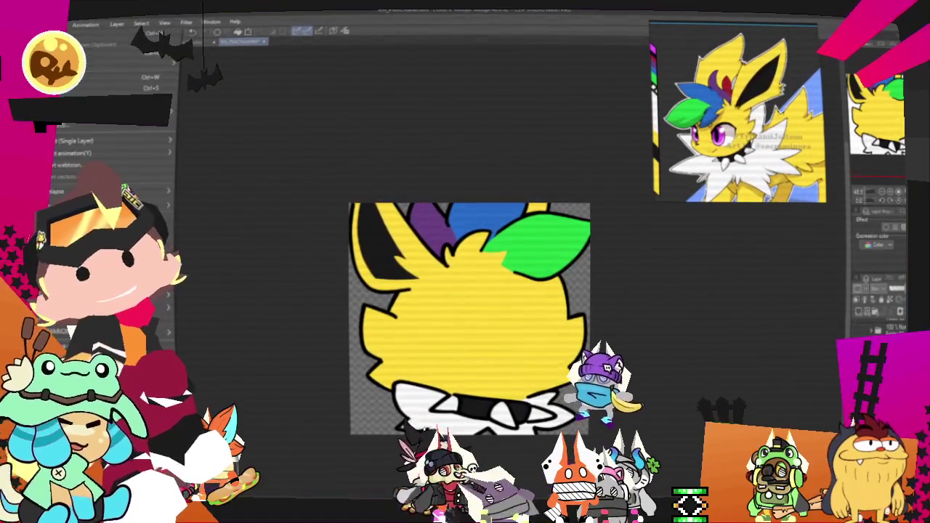
pyautogui.moveTo(109, 141)
pyautogui.click(210, 169)
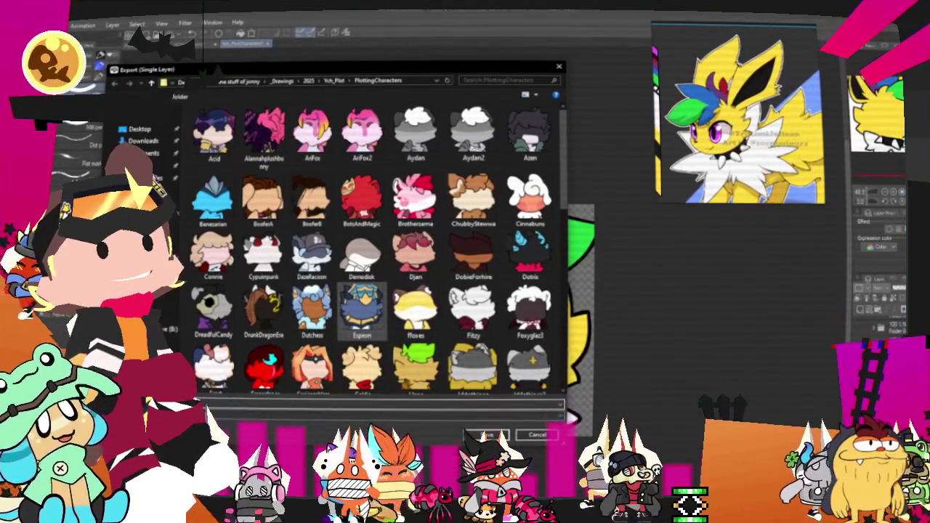
pyautogui.press('Return')
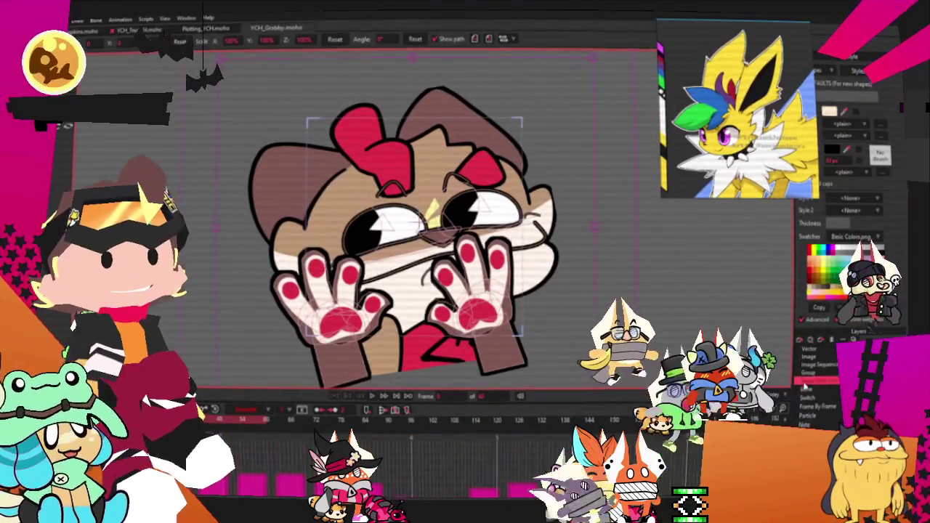
# - Add a new YCH_Grabby image layer and open its Layer Settings at the Image tab
pyautogui.click(819, 349)
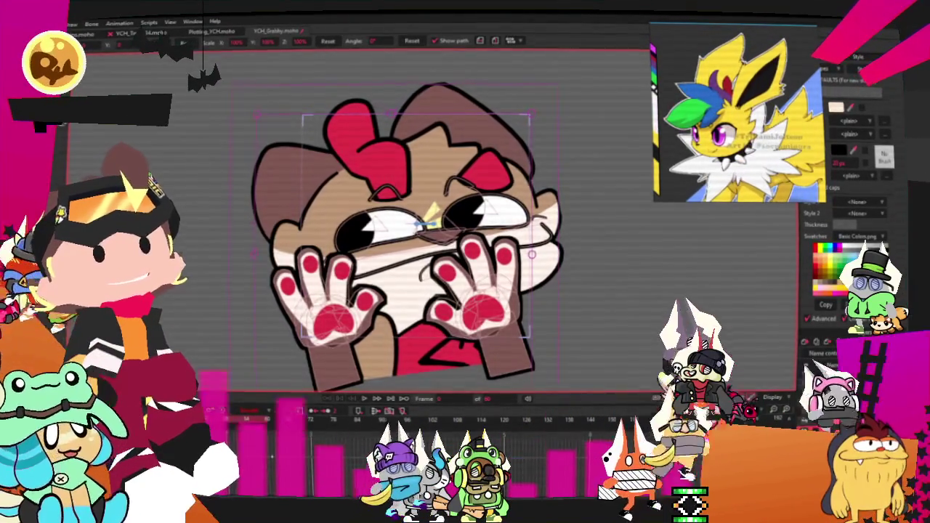
pyautogui.click(378, 131)
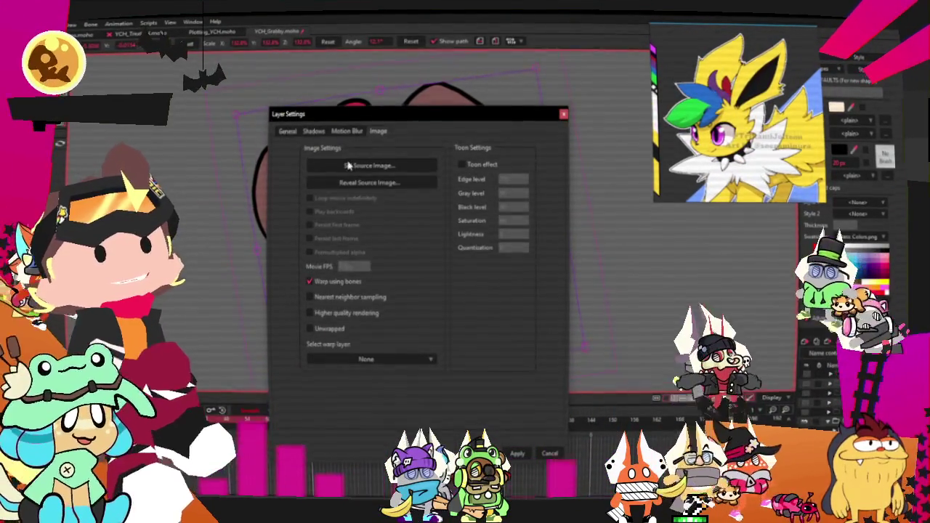
# - Open Set Source Image and browse from the YCH Treat folder back up to _Drawings
pyautogui.click(348, 166)
pyautogui.scroll(-5, 392, 341)
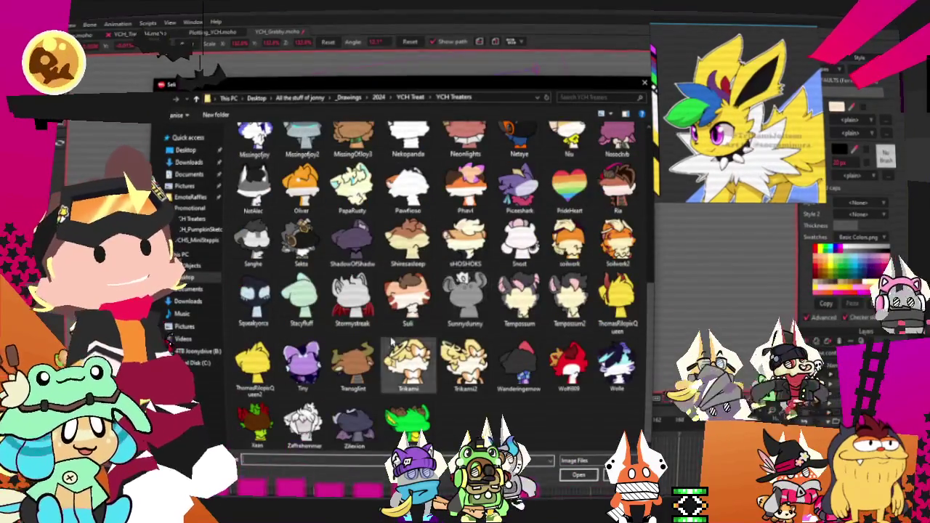
pyautogui.scroll(3, 392, 342)
pyautogui.scroll(-3, 392, 341)
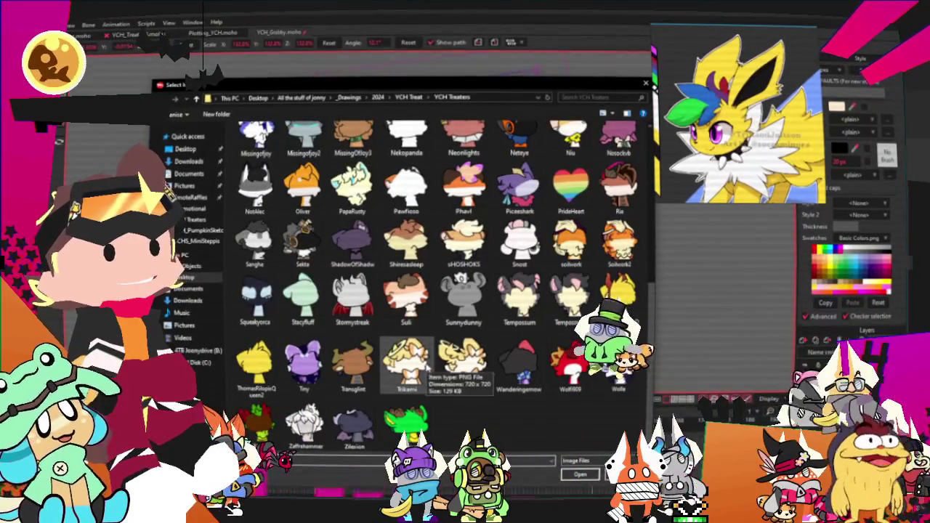
pyautogui.click(463, 364)
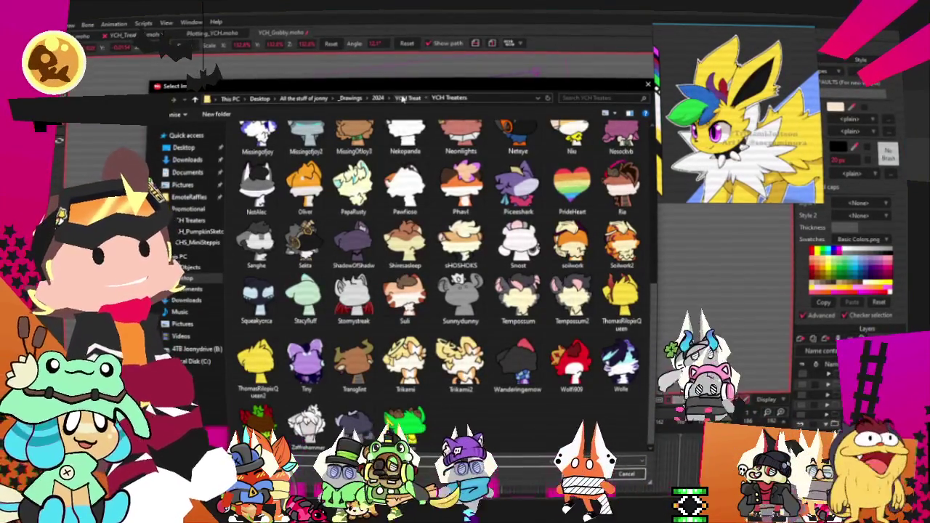
pyautogui.click(405, 98)
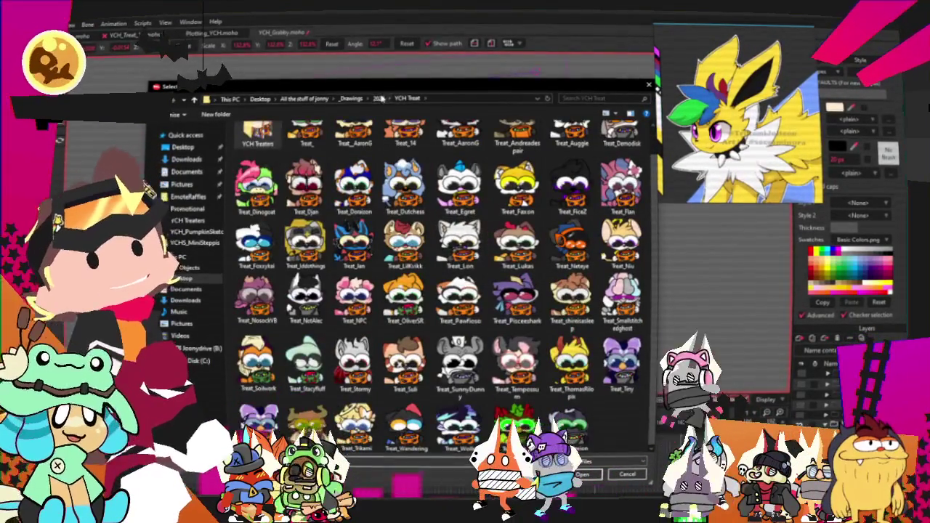
pyautogui.click(378, 98)
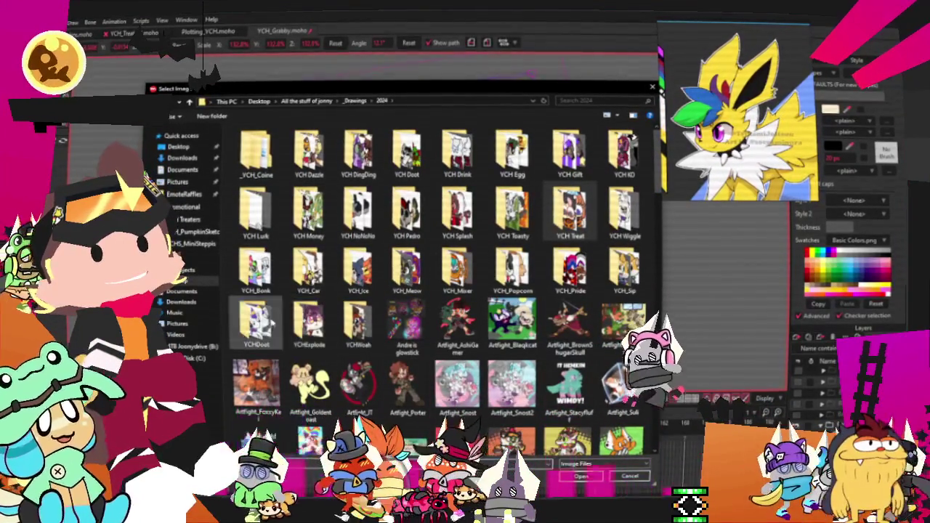
pyautogui.click(357, 103)
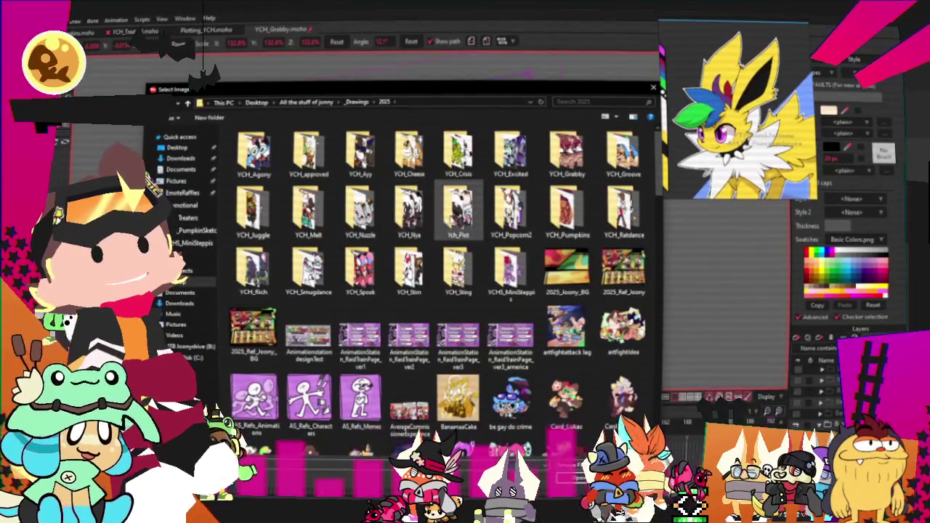
# - Pick the yellow character head from Ych_Plot/PlottingCharacters as source, then Apply and OK
pyautogui.doubleClick(458, 210)
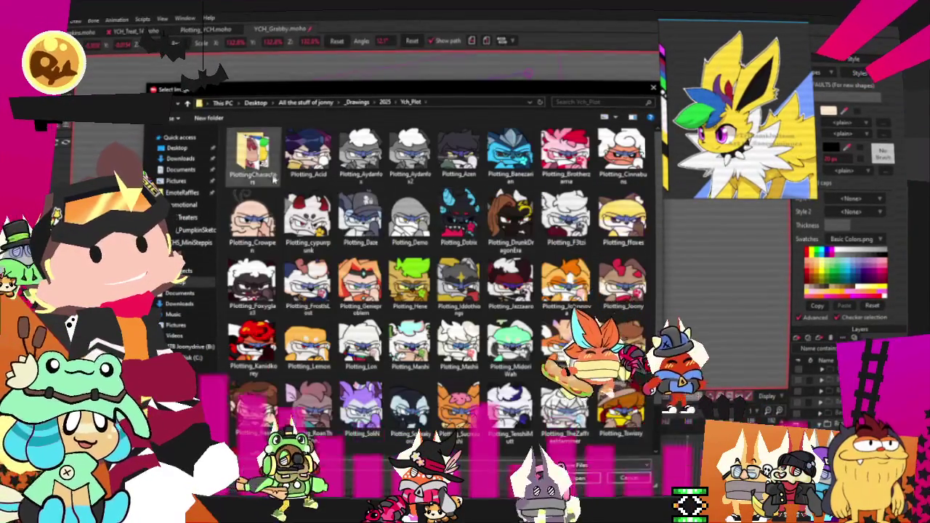
pyautogui.doubleClick(249, 156)
pyautogui.scroll(-5, 398, 276)
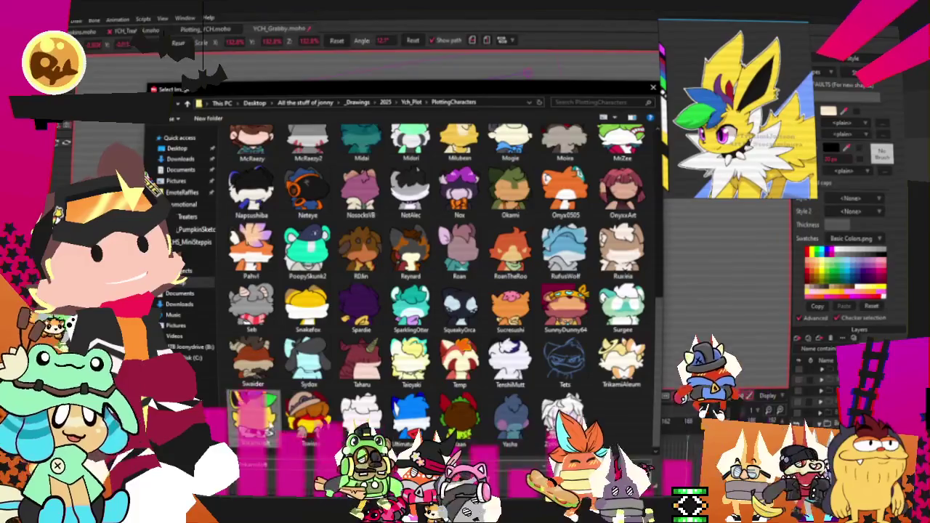
pyautogui.doubleClick(252, 411)
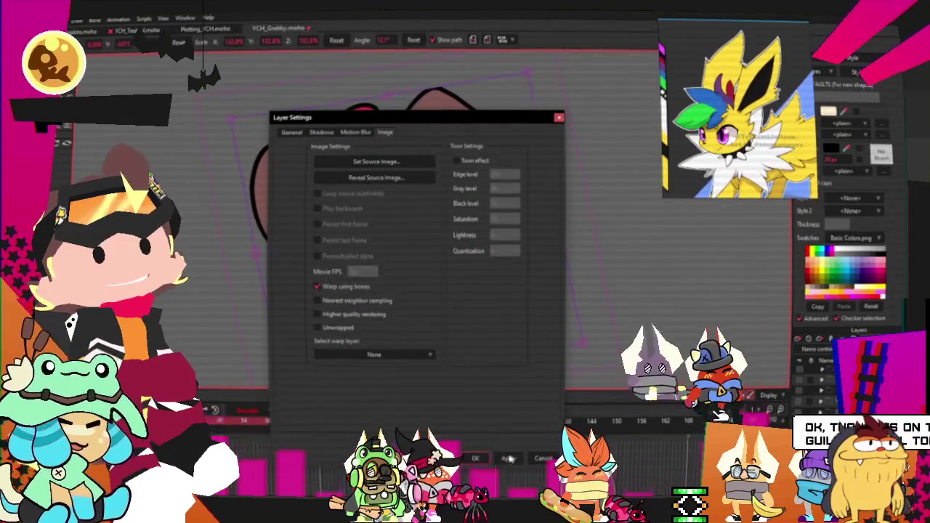
pyautogui.click(509, 459)
pyautogui.click(475, 459)
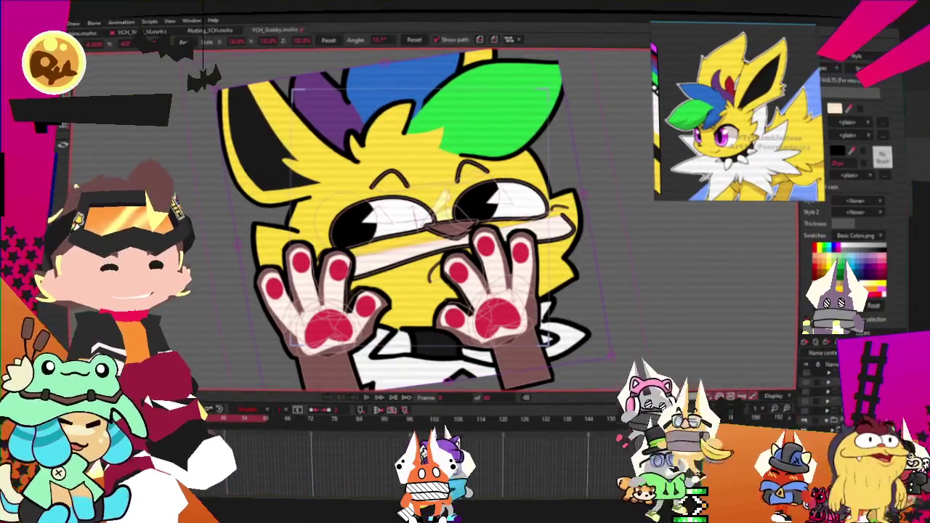
# - Zoom into the face with Select Points active and undo the nose enlargement, restoring its smaller size
pyautogui.scroll(3, 485, 242)
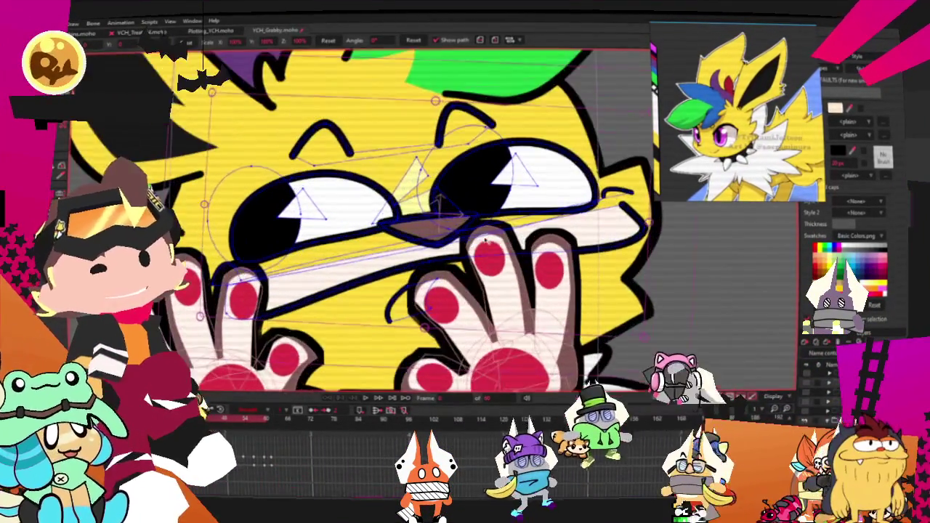
pyautogui.press('g')
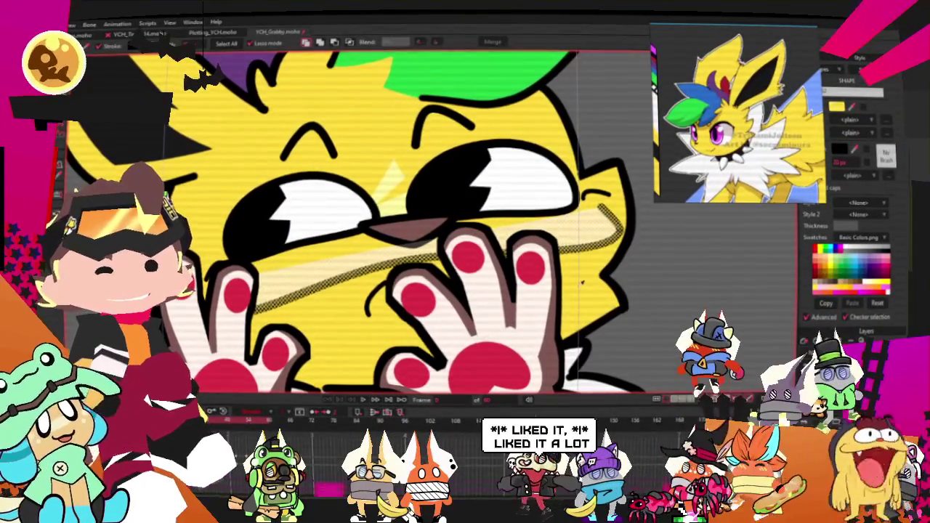
pyautogui.scroll(2, 400, 232)
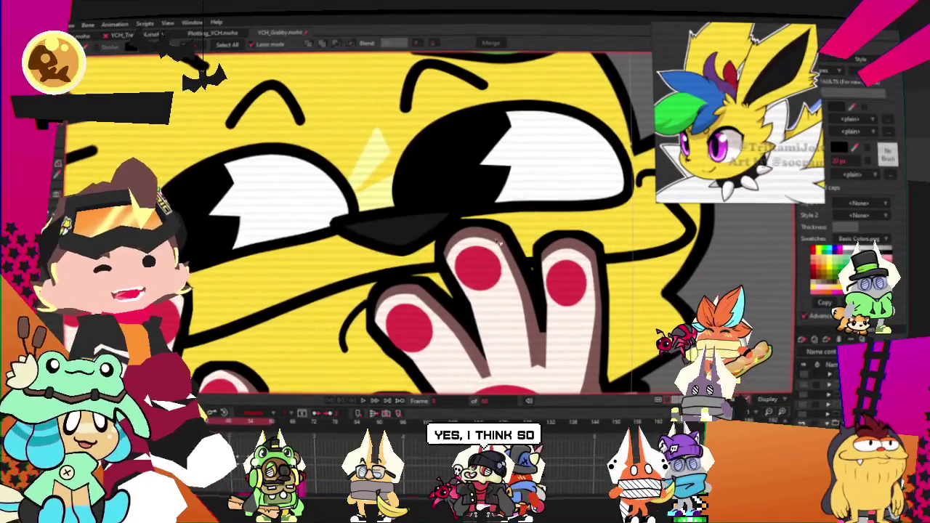
pyautogui.scroll(2, 392, 340)
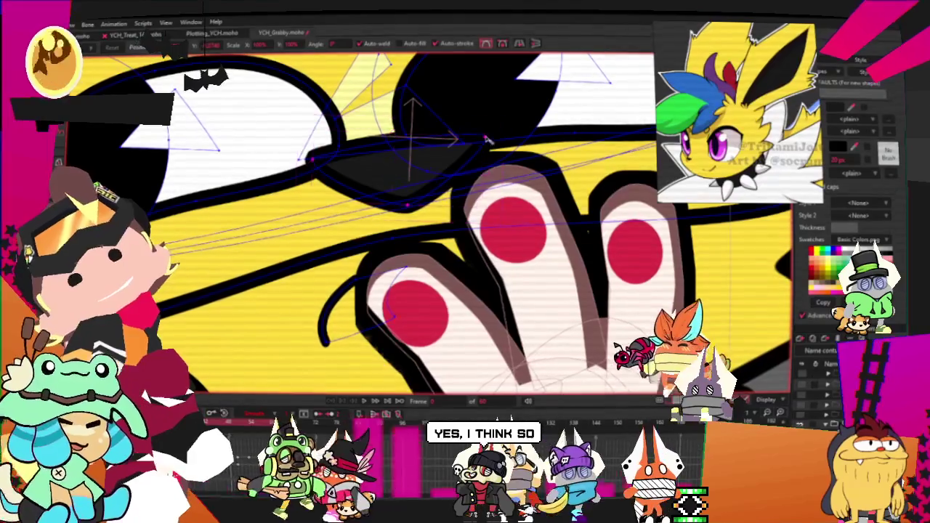
pyautogui.hotkey('ctrl', 'z')
pyautogui.scroll(-3, 418, 161)
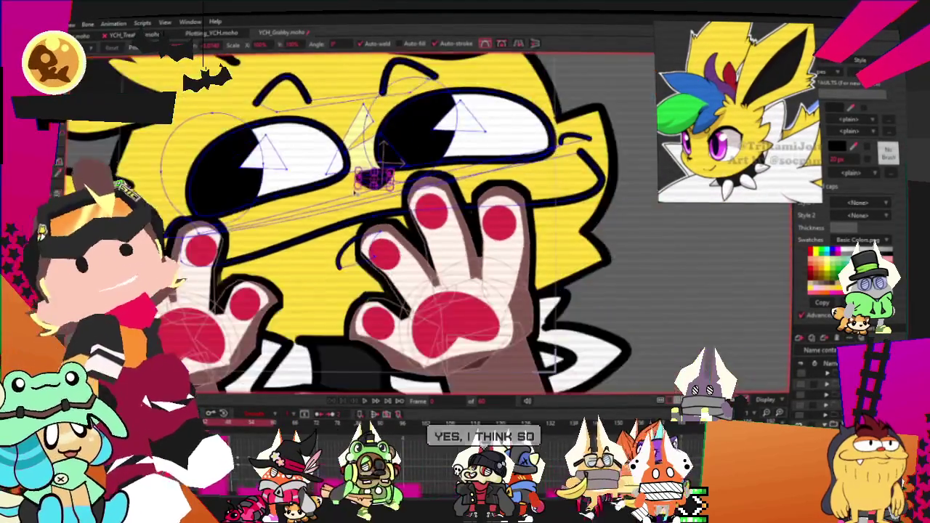
pyautogui.scroll(3, 417, 161)
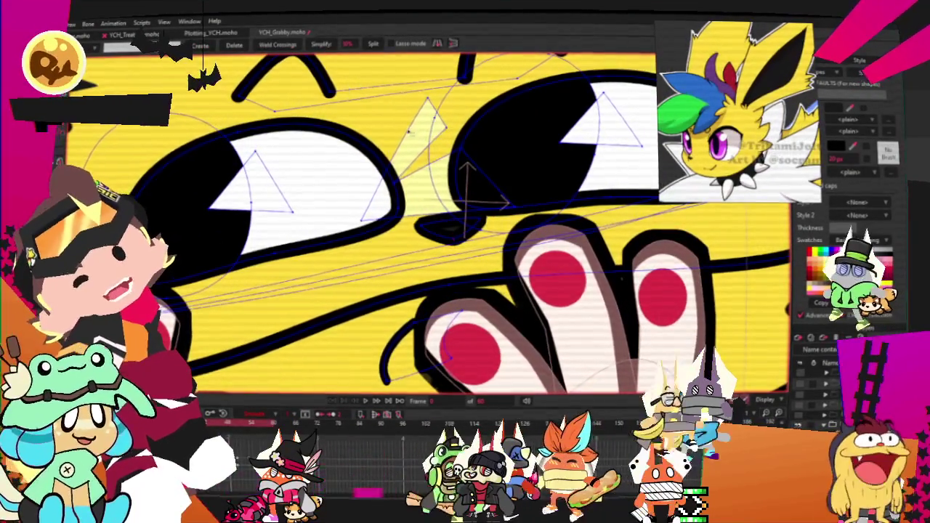
pyautogui.scroll(-4, 381, 143)
pyautogui.scroll(2, 381, 142)
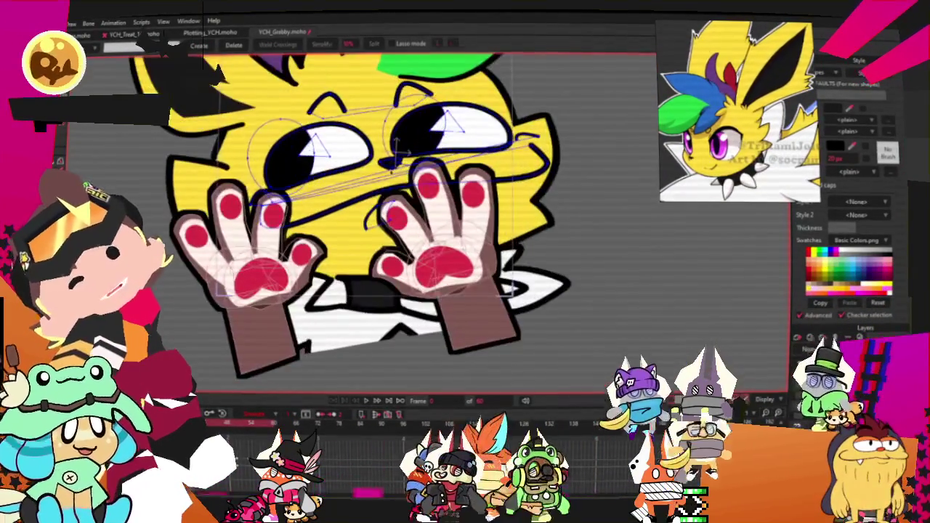
pyautogui.scroll(-3, 458, 320)
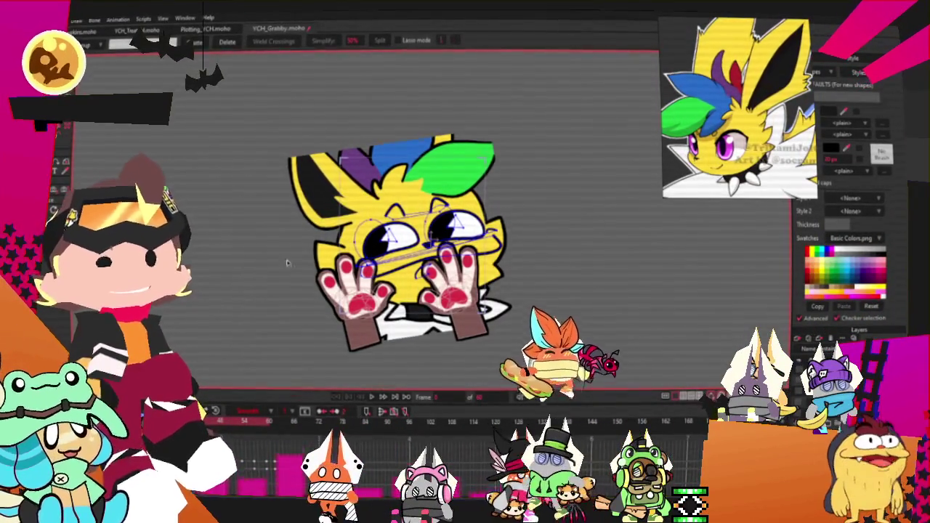
# - Fill the raised paw's hand shapes yellow and its pad shapes black
pyautogui.scroll(3, 287, 263)
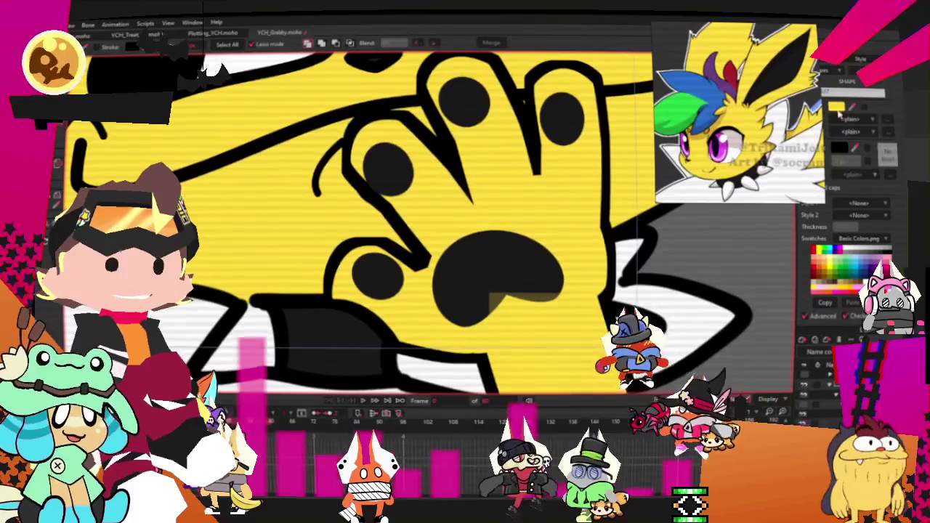
# - Check the hand's yellow fill colour, then give the pupil shapes a magenta fill
pyautogui.click(837, 109)
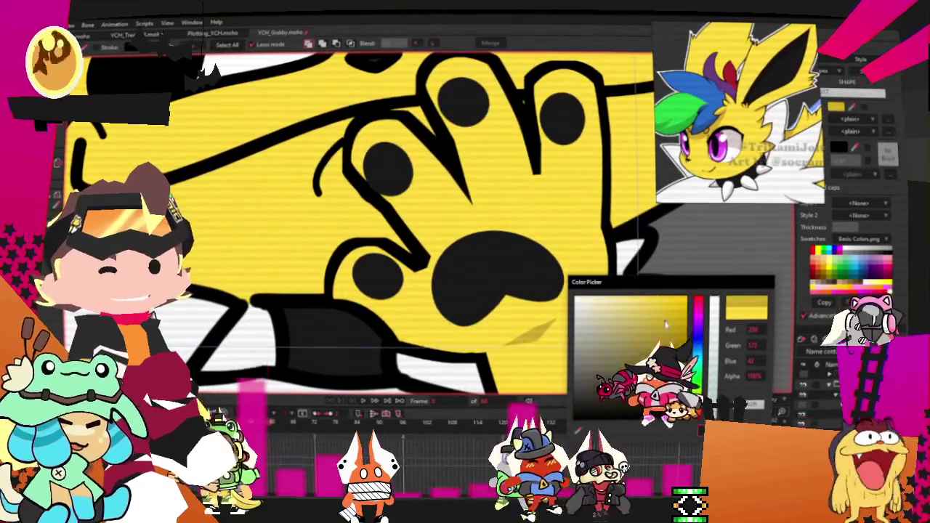
pyautogui.scroll(-2, 493, 328)
pyautogui.scroll(-2, 493, 328)
pyautogui.scroll(-1, 493, 328)
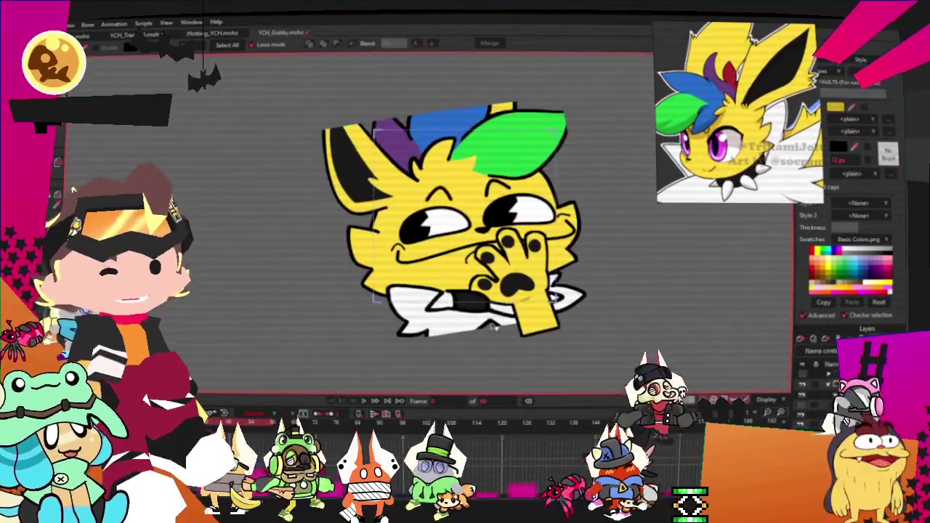
pyautogui.scroll(1, 392, 211)
pyautogui.scroll(2, 393, 211)
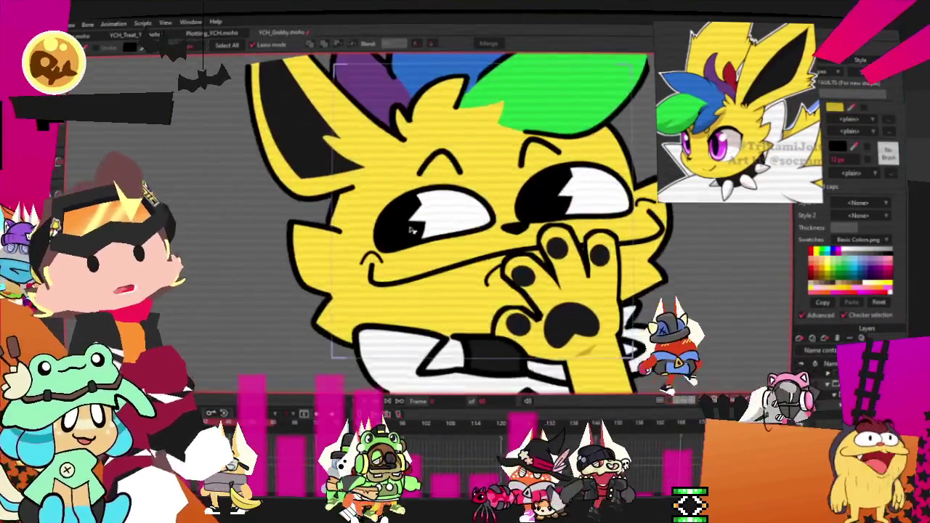
pyautogui.scroll(1, 393, 211)
pyautogui.scroll(1, 392, 211)
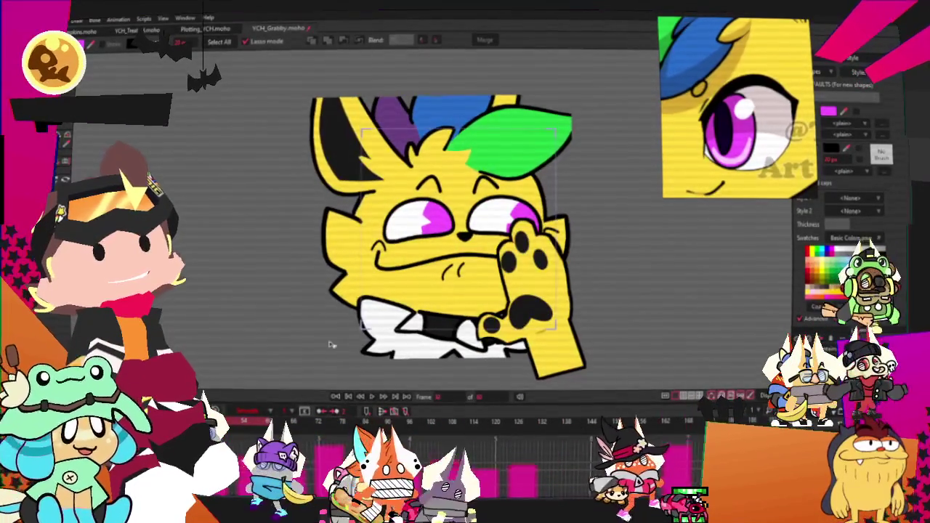
# - Render a File > Preview of the yellow character with magenta eyes and yellow paw, then dismiss it
pyautogui.click(78, 20)
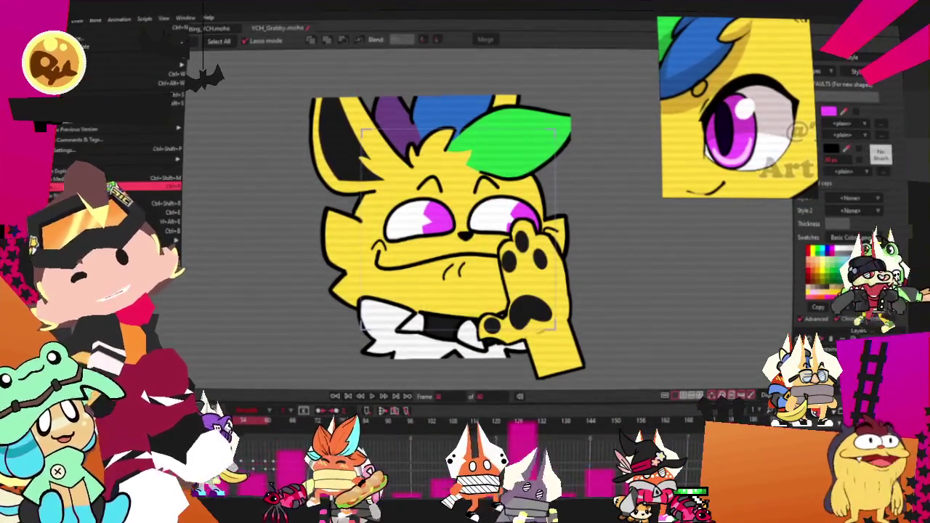
pyautogui.click(145, 185)
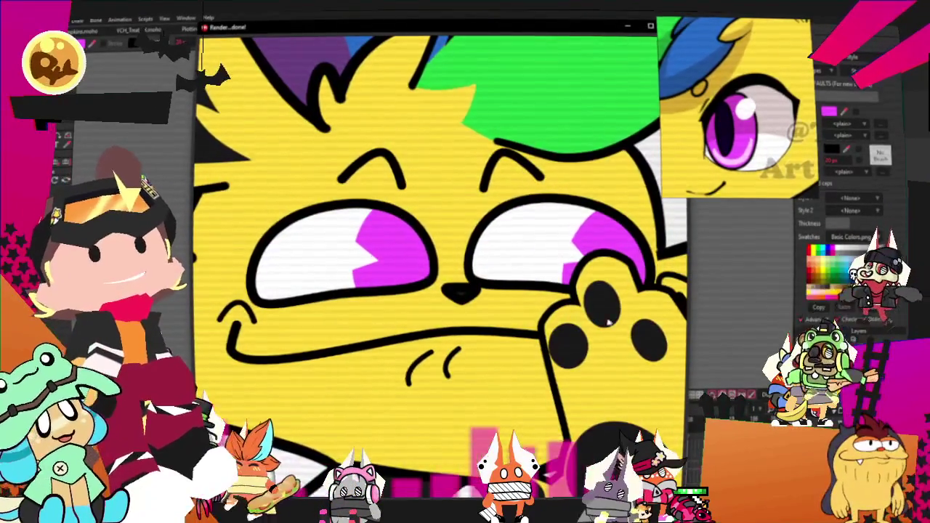
pyautogui.press('Escape')
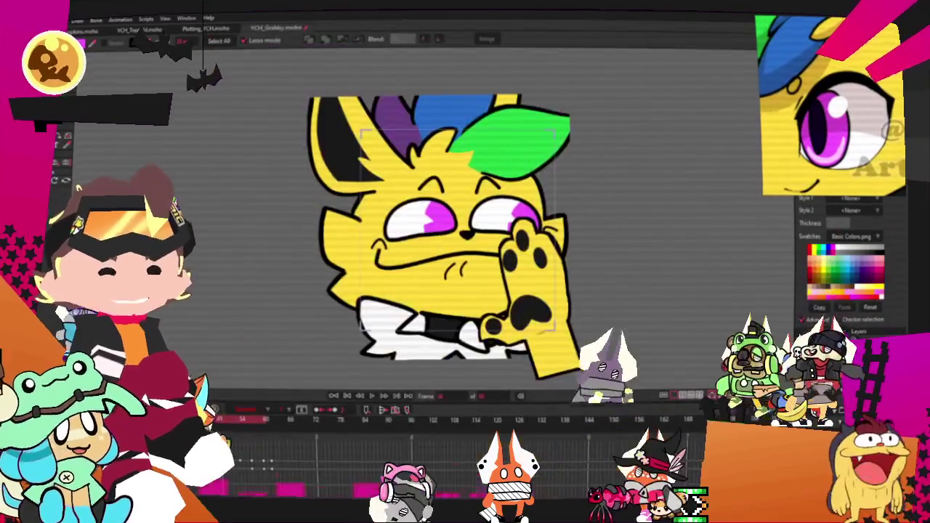
pyautogui.click(79, 20)
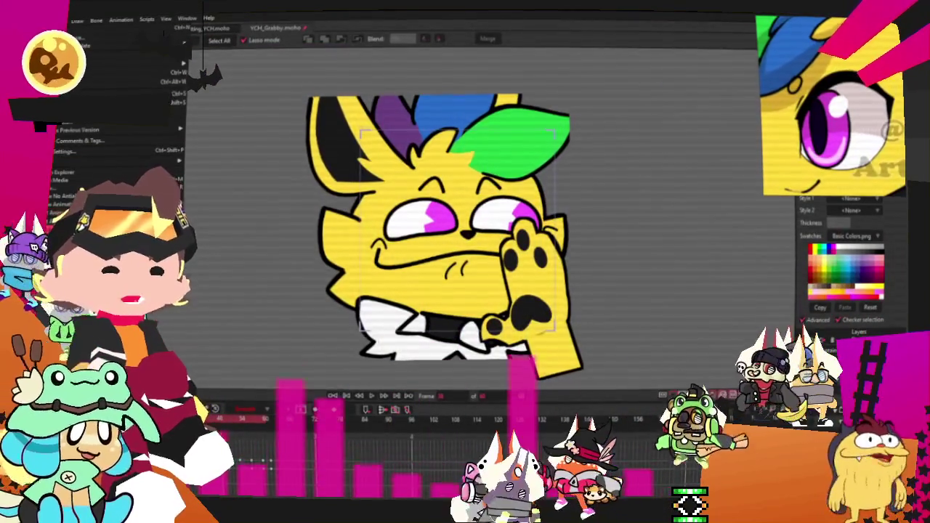
pyautogui.press('Escape')
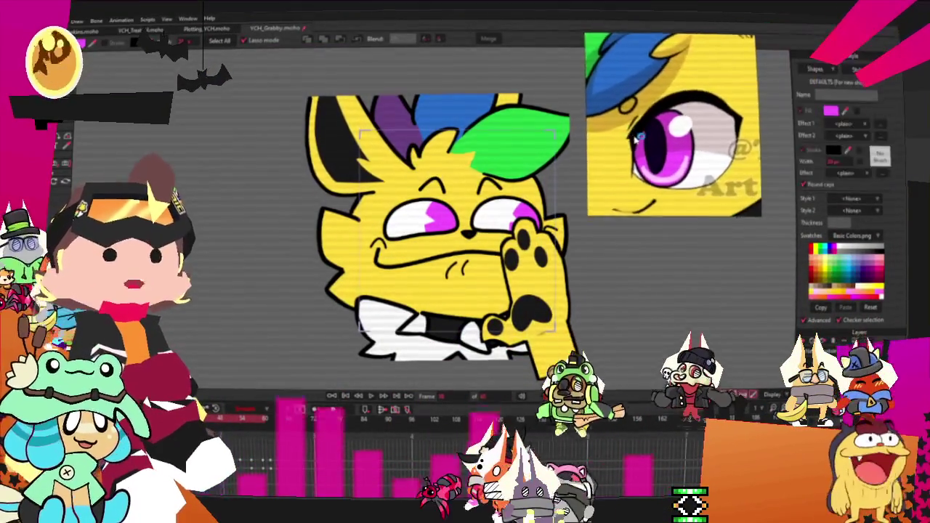